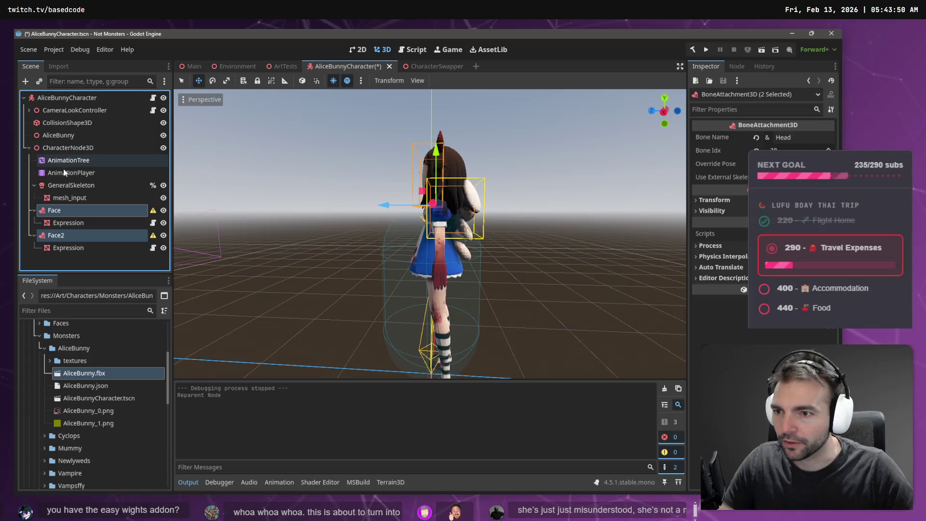
- Delete the old GeneralSkeleton node and its mesh_input child
left_click(65, 184)
key("Delete")
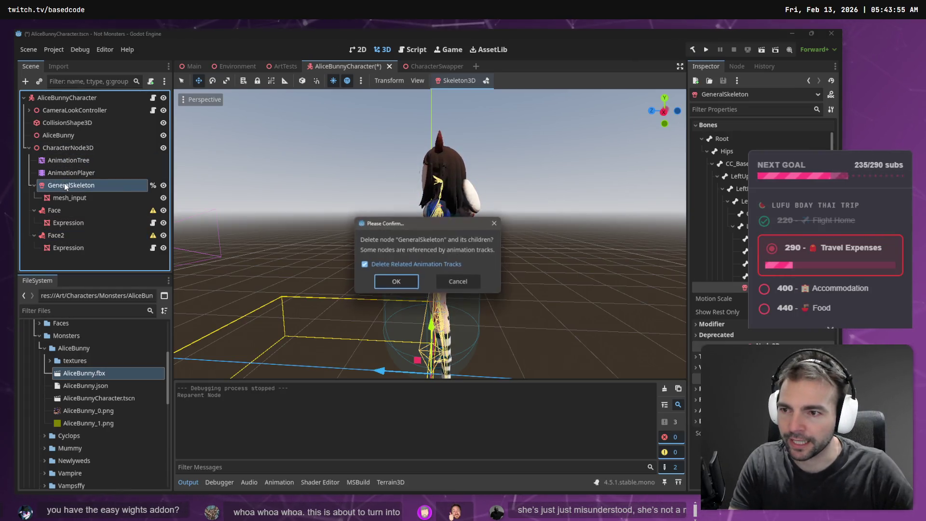
key("Return")
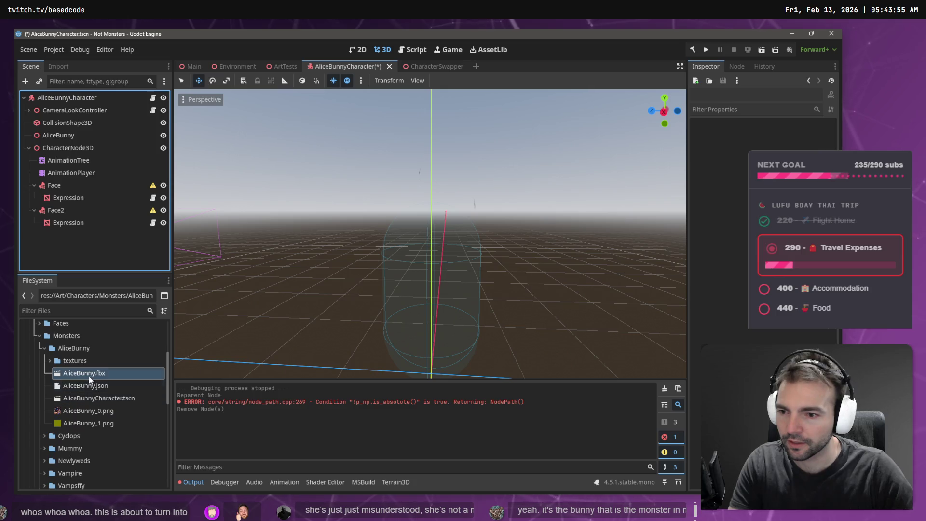
- Instance AliceBunny.fbx from FileSystem into the AliceBunnyCharacter scene tree
mouse_move(89, 376)
left_mouse_down()
mouse_move(66, 336)
mouse_move(39, 219)
mouse_move(31, 233)
left_mouse_up()
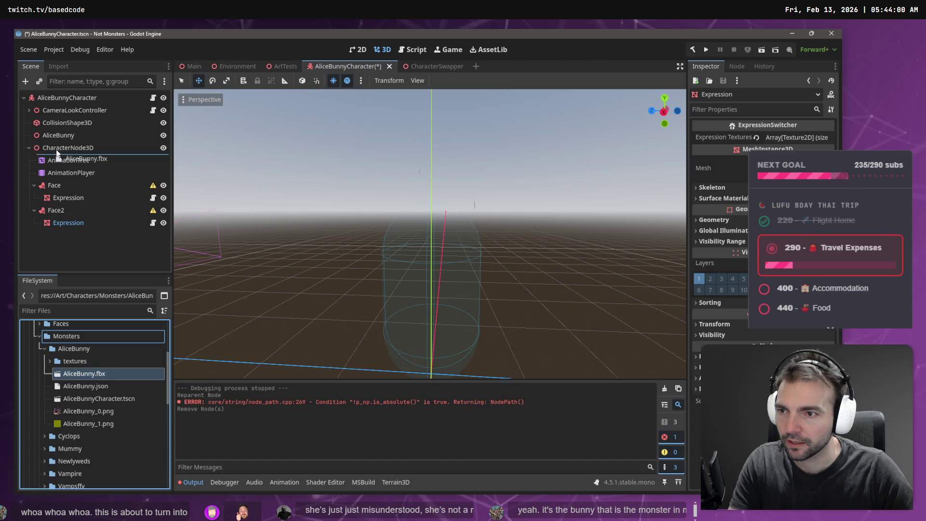
left_click_drag(57, 154, 59, 152)
left_click_drag(30, 245, 30, 249)
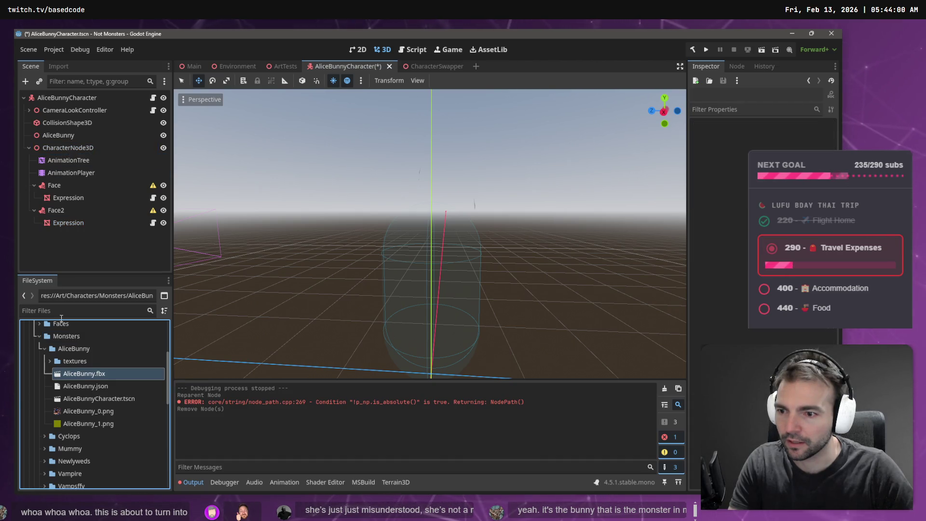
left_click_drag(77, 373, 49, 103)
- Make AliceBunny2 local to expose its GeneralSkeleton, mesh_input and AnimationPlayer children
right_click(53, 238)
left_click(47, 239)
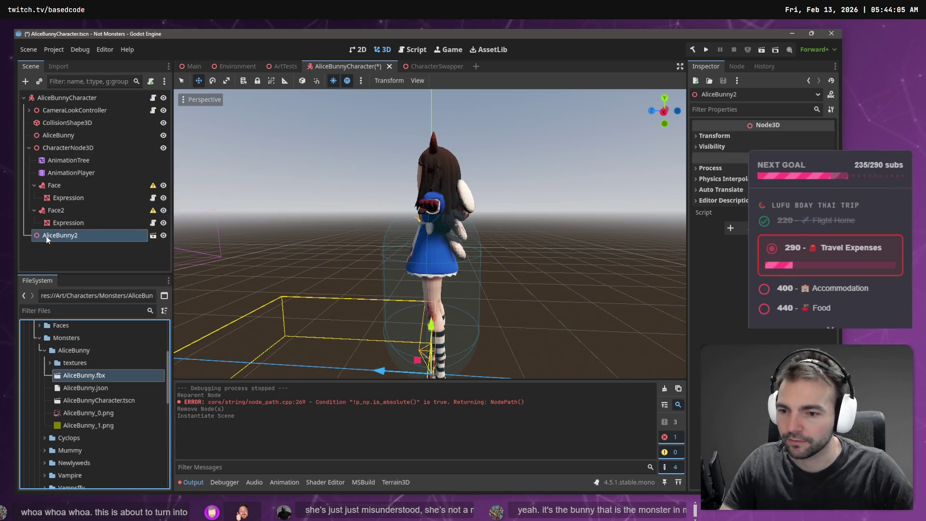
right_click(46, 238)
left_click(47, 237)
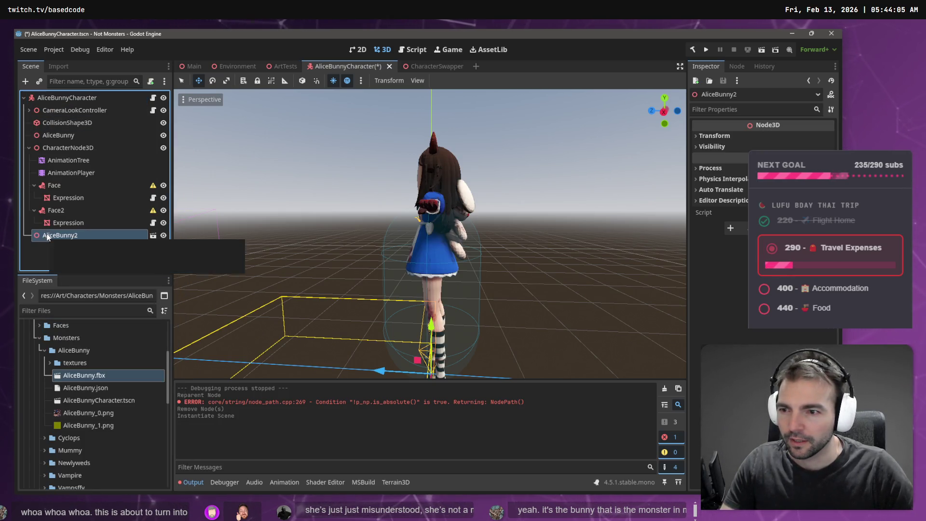
right_click(59, 236)
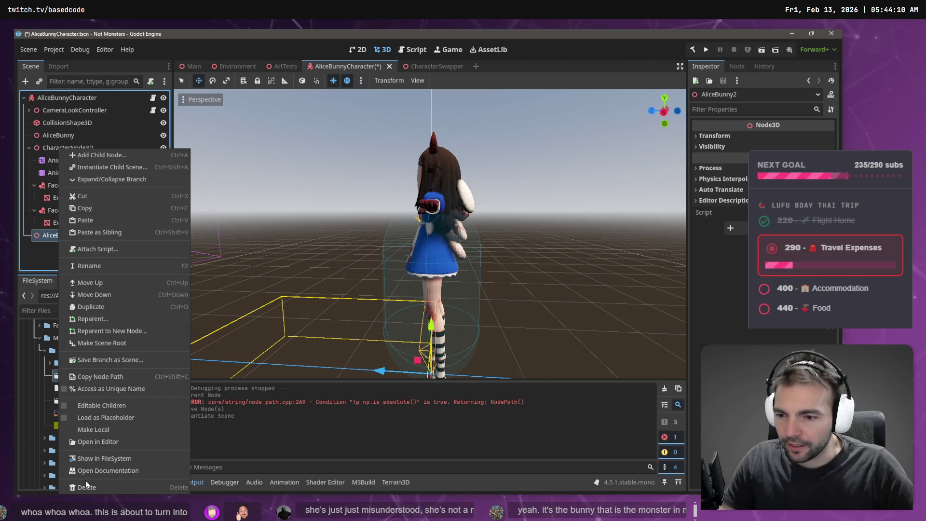
left_click(103, 431)
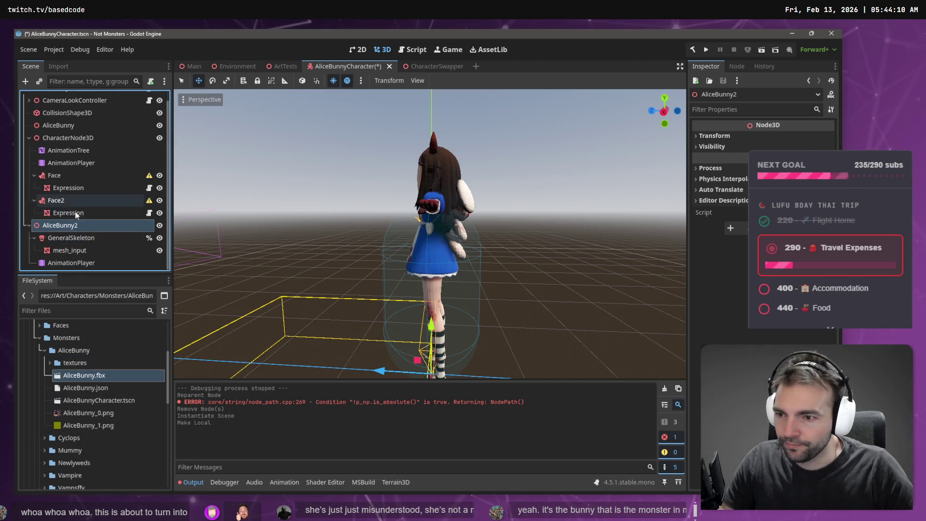
- Load Animations.fbx as an animation library into AliceBunny2's AnimationPlayer
left_click(70, 263)
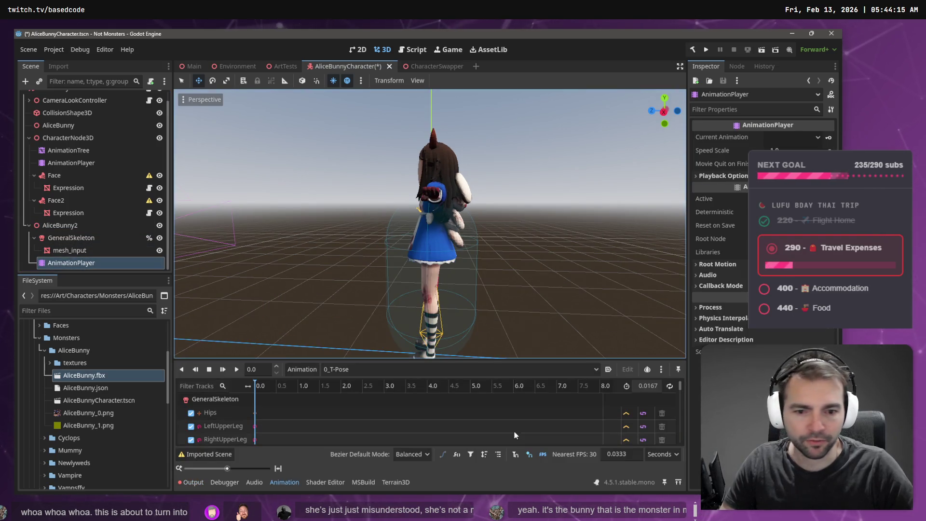
left_click(302, 369)
left_click(324, 401)
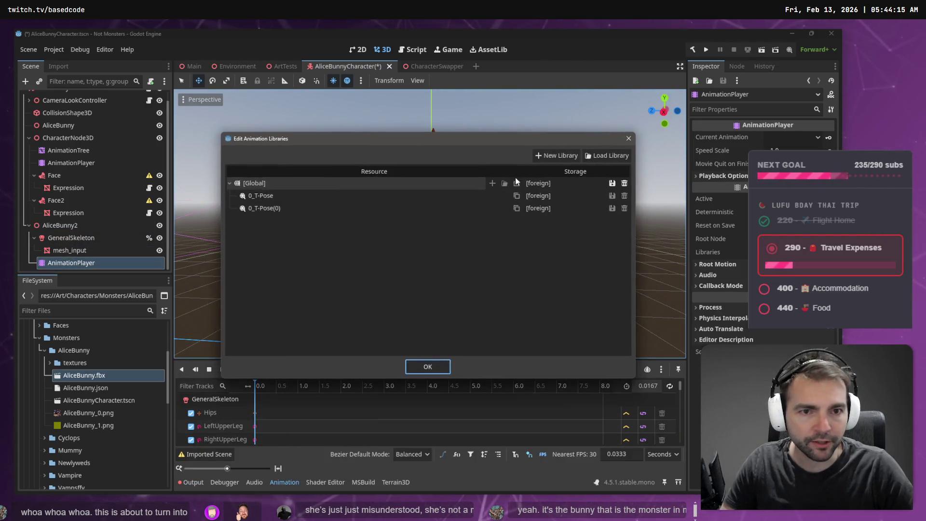
left_click(603, 154)
double_click(210, 125)
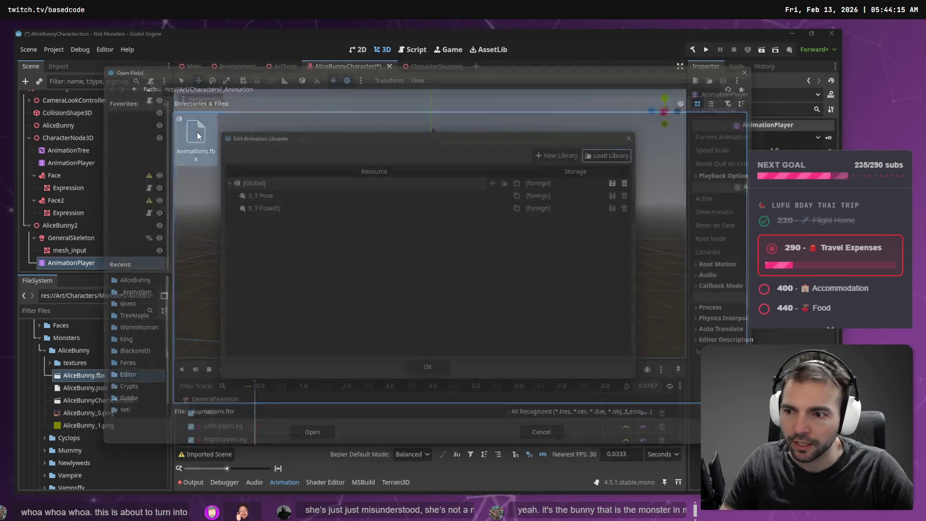
left_click(436, 366)
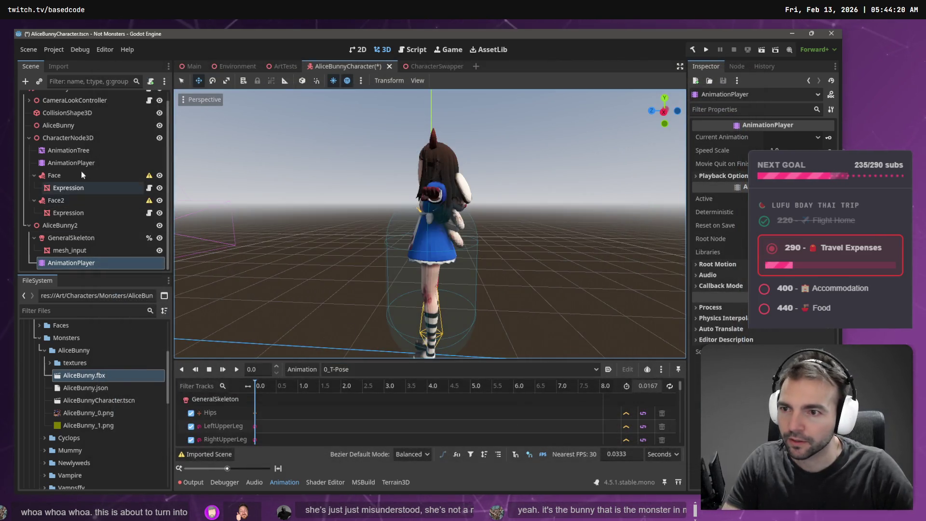
- Delete the old AnimationPlayer under CharacterNode3D
left_click(85, 154)
left_click(84, 164)
key("Delete")
key("Return")
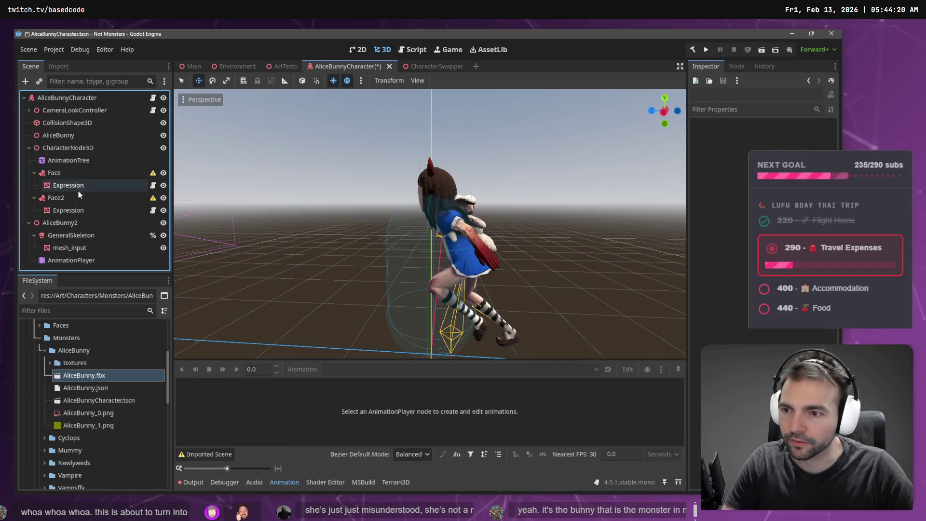
- Move GeneralSkeleton, mesh_input and AnimationPlayer under CharacterNode3D
left_click(69, 233)
left_click(66, 262, "shift")
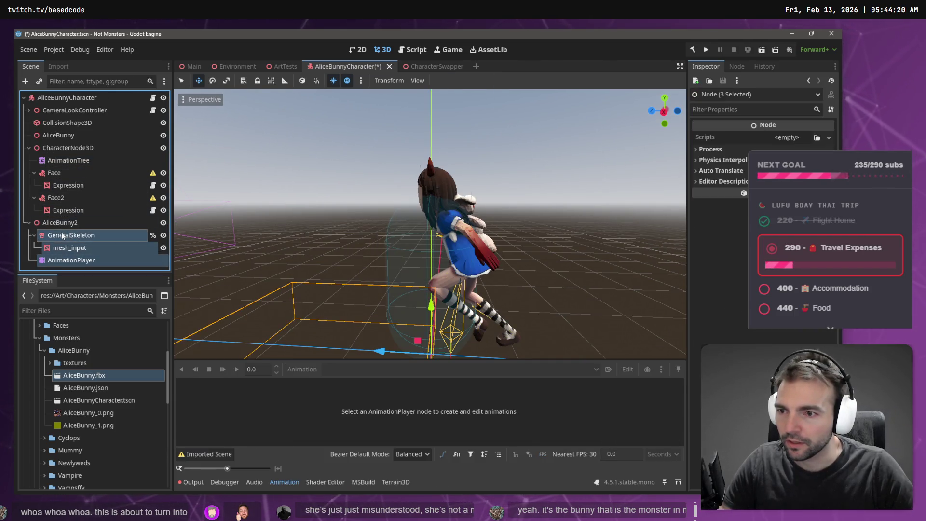
left_click_drag(62, 233, 62, 153)
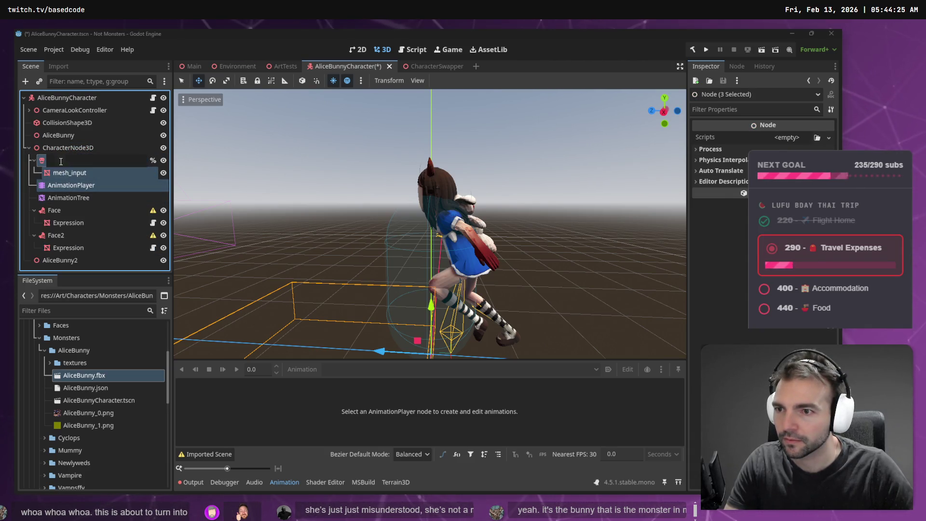
- Reorder AnimationPlayer and AnimationTree to the top of CharacterNode3D's children
left_click(67, 160)
left_click(53, 192)
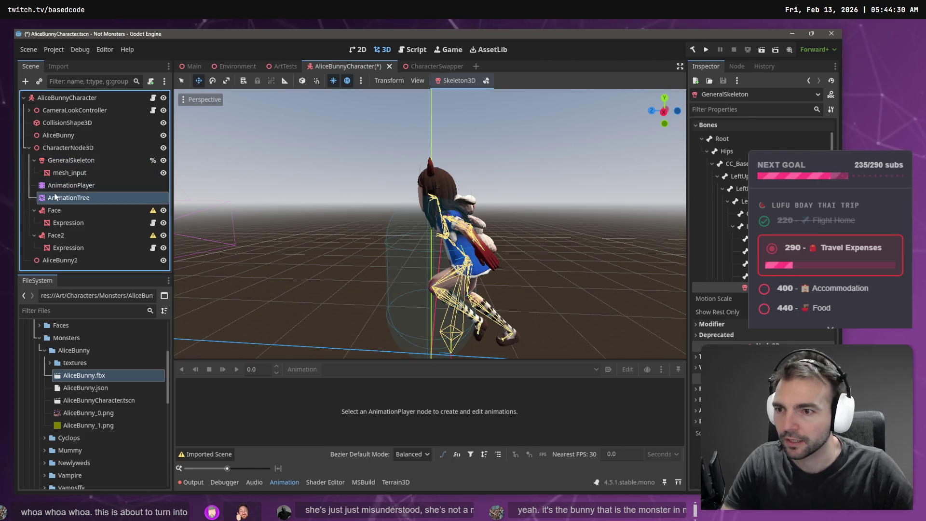
left_click(61, 186, "shift")
left_click_drag(61, 186, 61, 154)
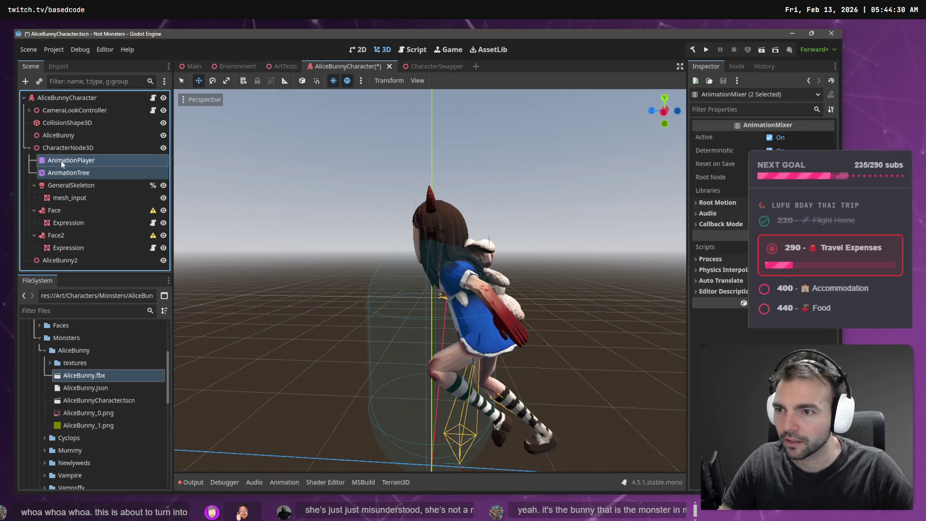
left_click(65, 173)
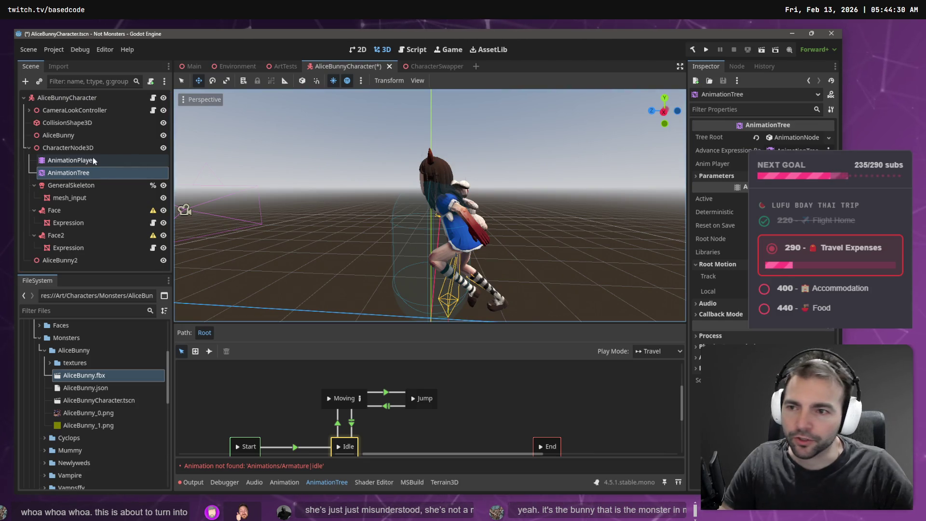
left_click_drag(72, 165, 622, 184)
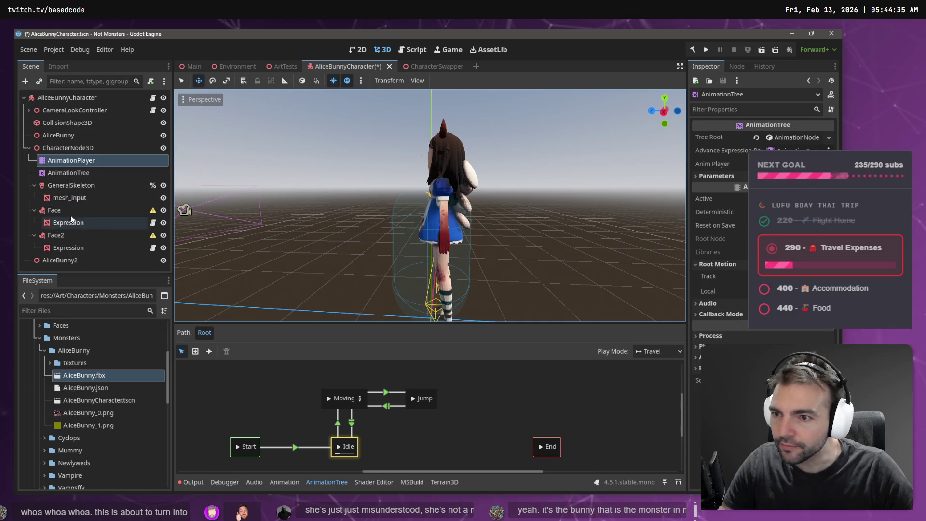
left_click(55, 211)
- Move Face and Face2 under GeneralSkeleton and attach Face2 to the UpperChest bone
left_click(63, 238, "ctrl")
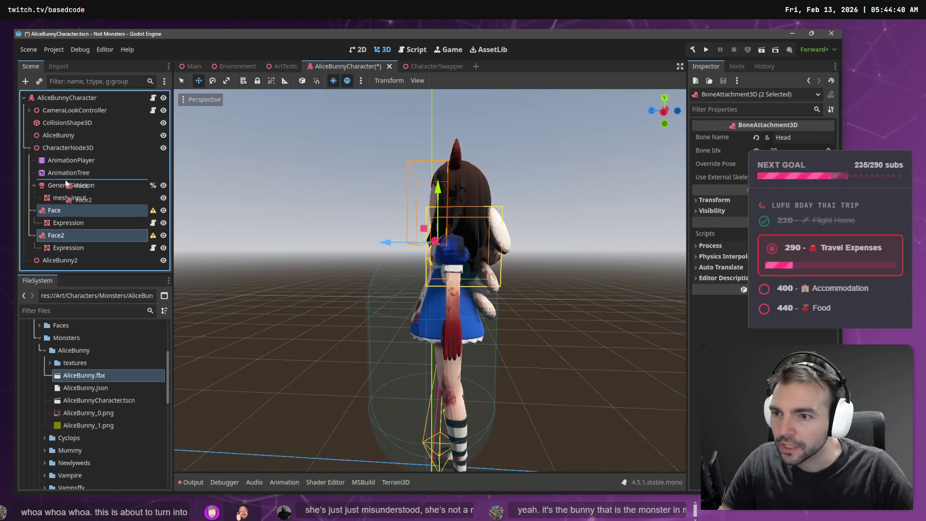
left_click_drag(66, 184, 67, 186)
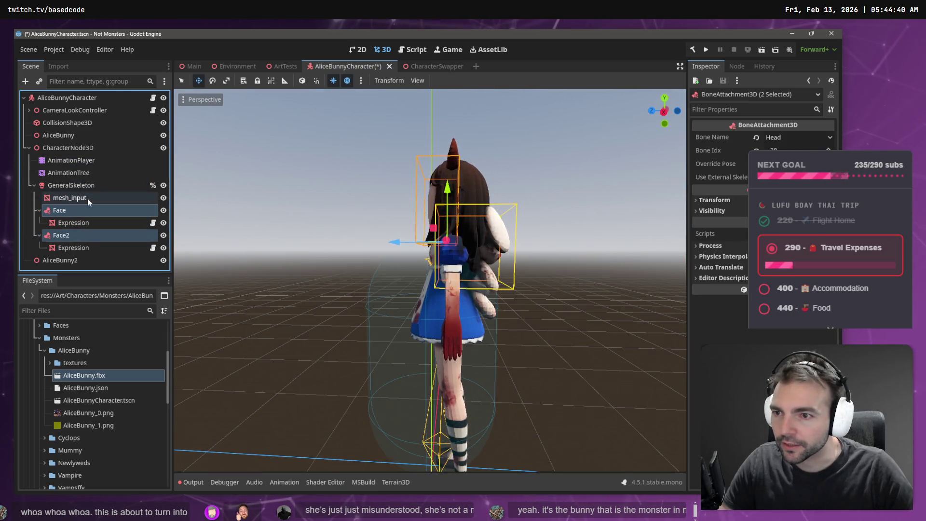
left_click(68, 240)
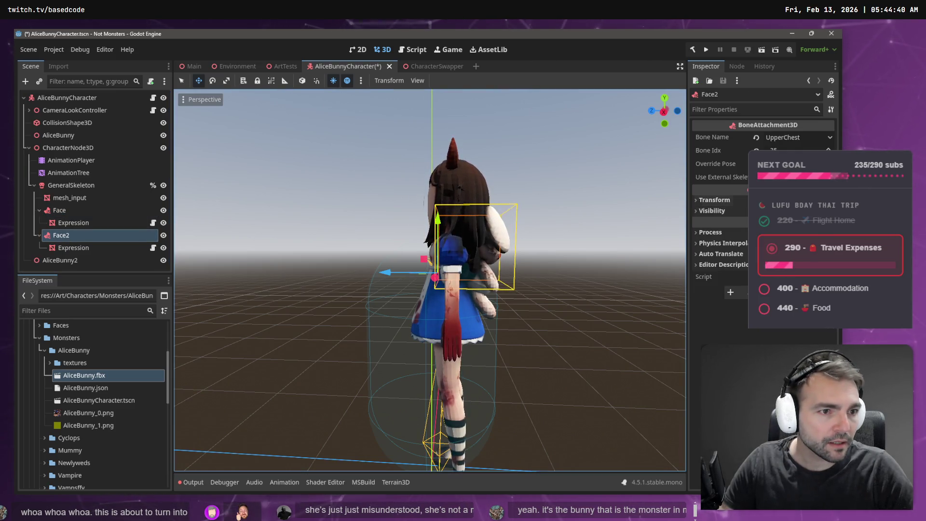
left_click(778, 138)
key("Escape")
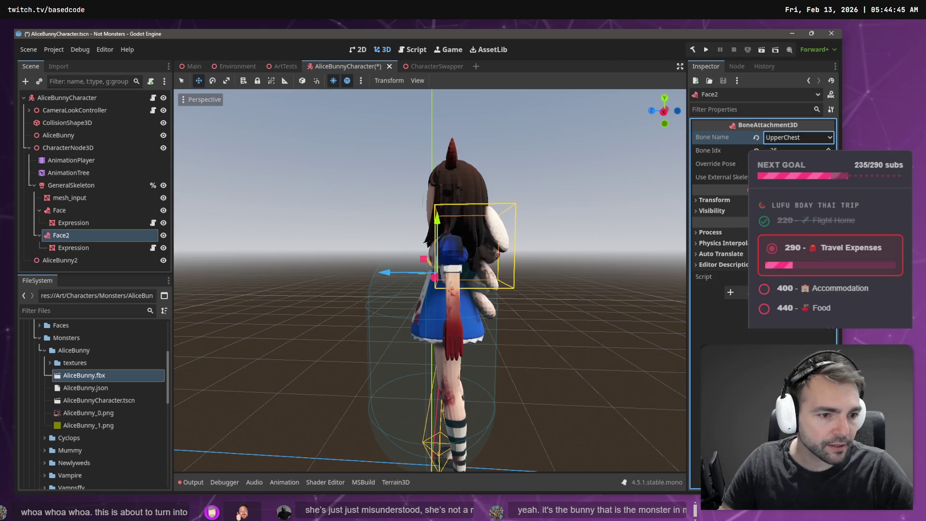
left_click(804, 137)
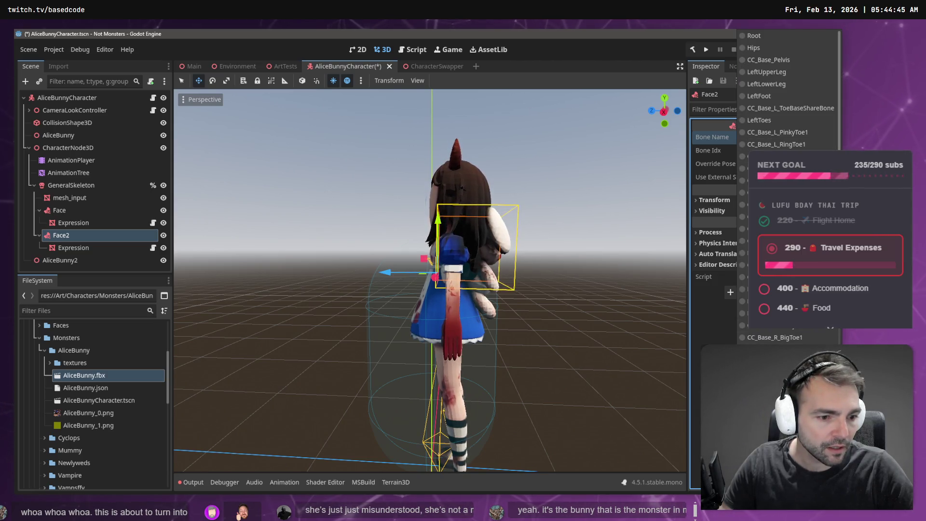
type("chest")
key("Return")
left_click(795, 140)
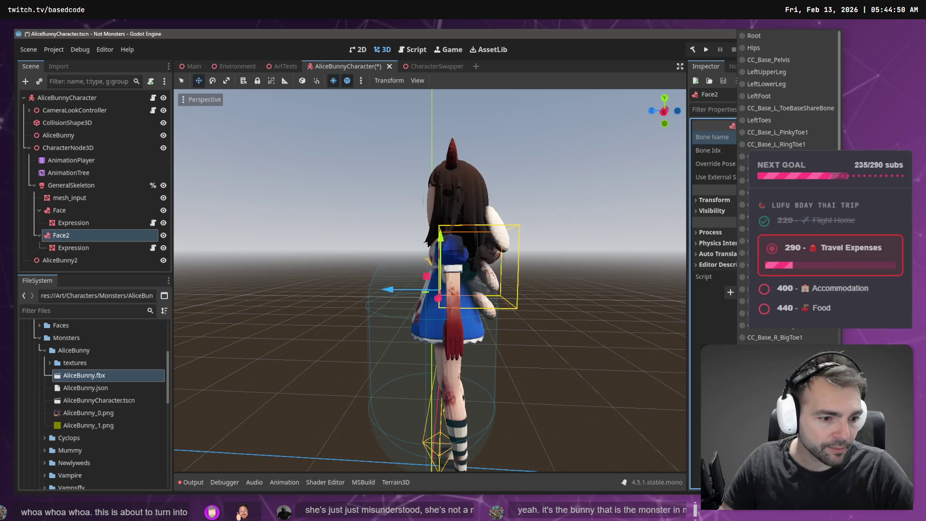
type("upperchest")
key("Return")
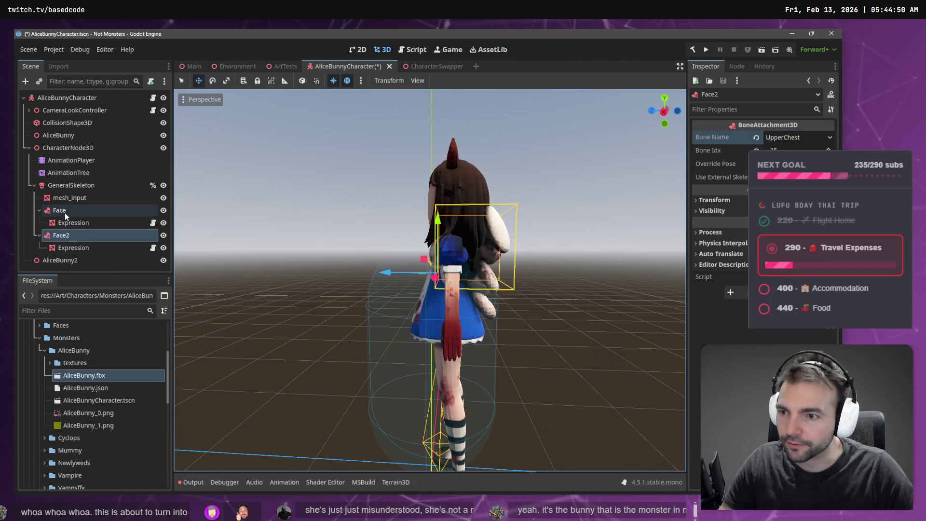
- Attach the Face attachment to the Head bone
left_click(59, 210)
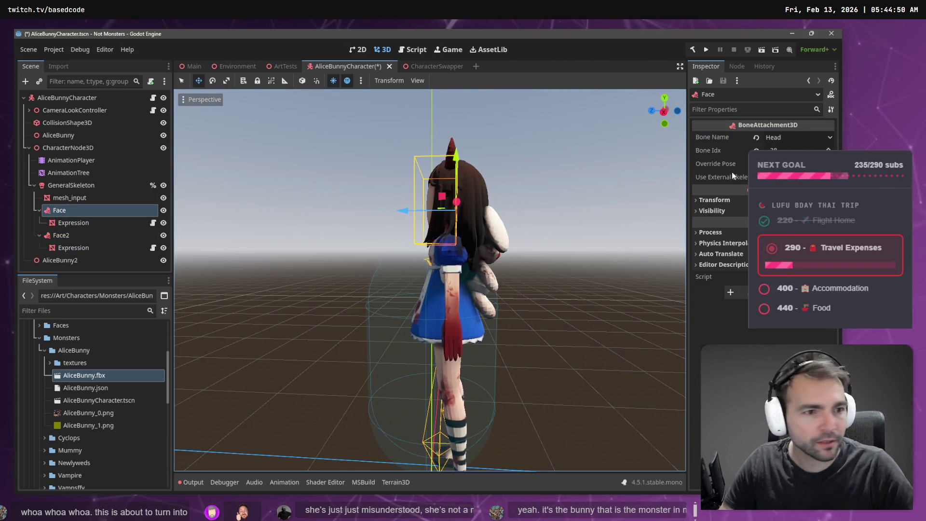
left_click(808, 141)
type("neck")
key("Return")
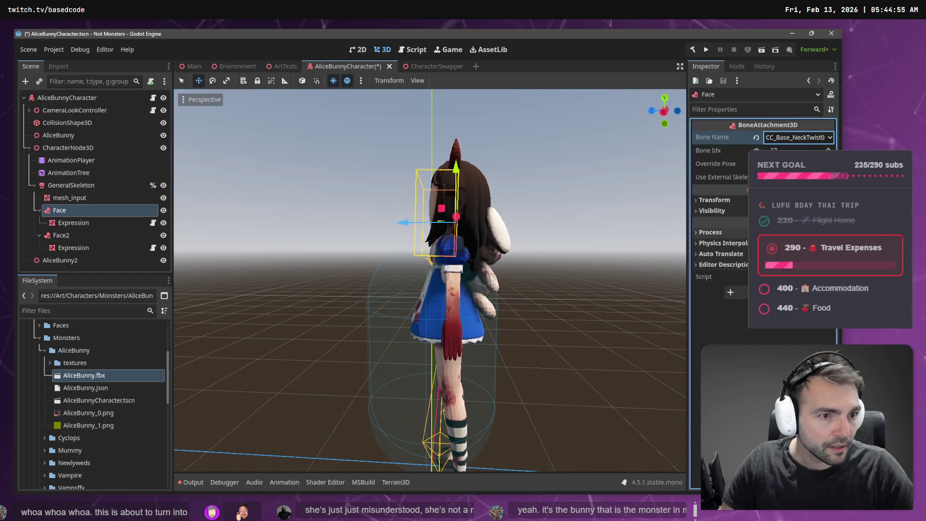
left_click(805, 140)
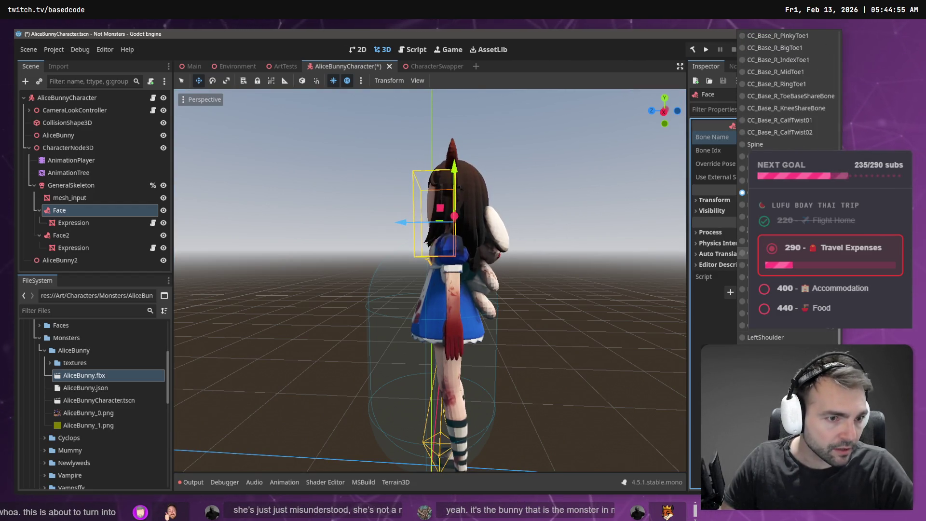
type("head")
key("Return")
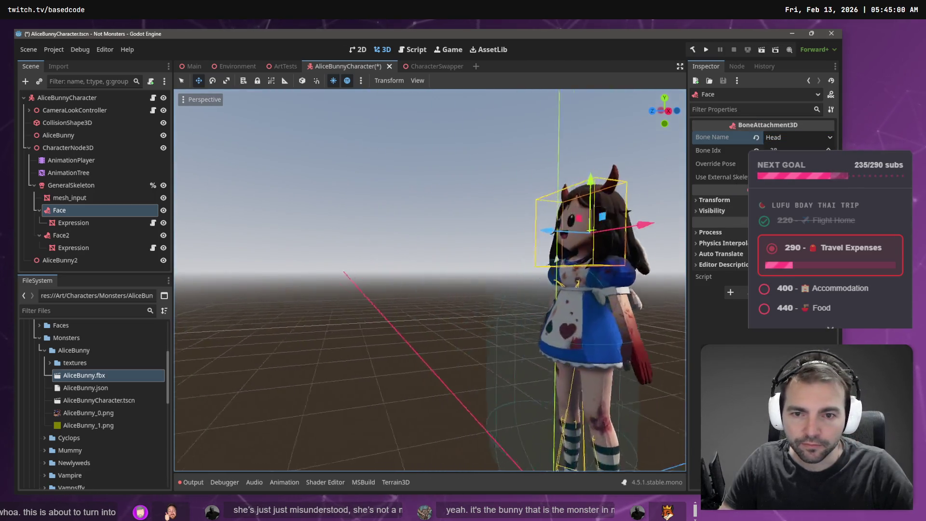
- Zoom onto the plush bunny and show the AnimationTree's Start–Idle–Moving–Jump state machine
scroll(429, 279, "up", 3)
left_click_drag(429, 280, 573, 279)
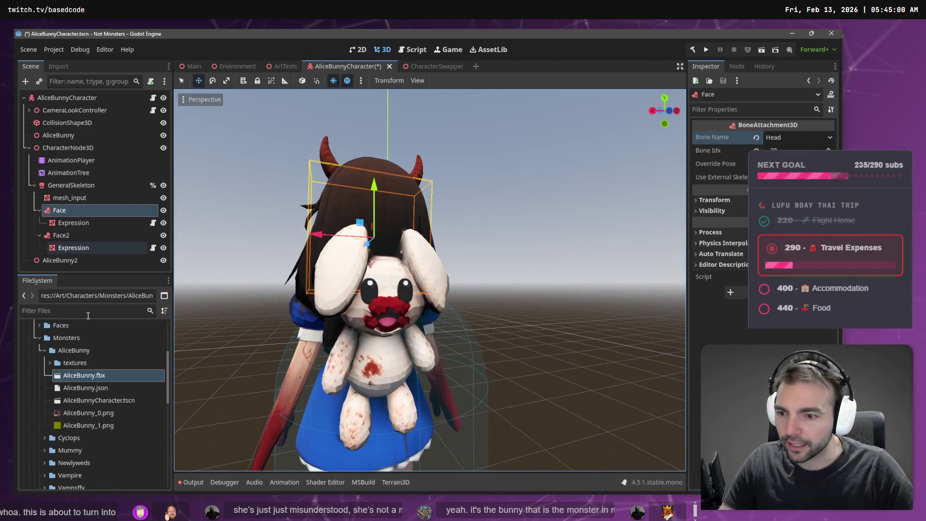
left_click(69, 173)
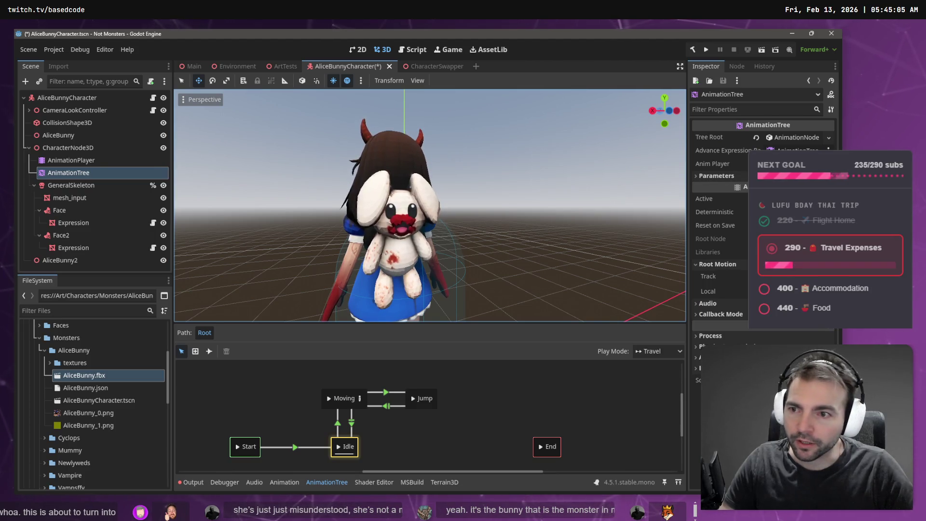
- Save the AliceBunnyCharacter scene, playtest it with F6, then stop the run with F8
left_click(80, 161)
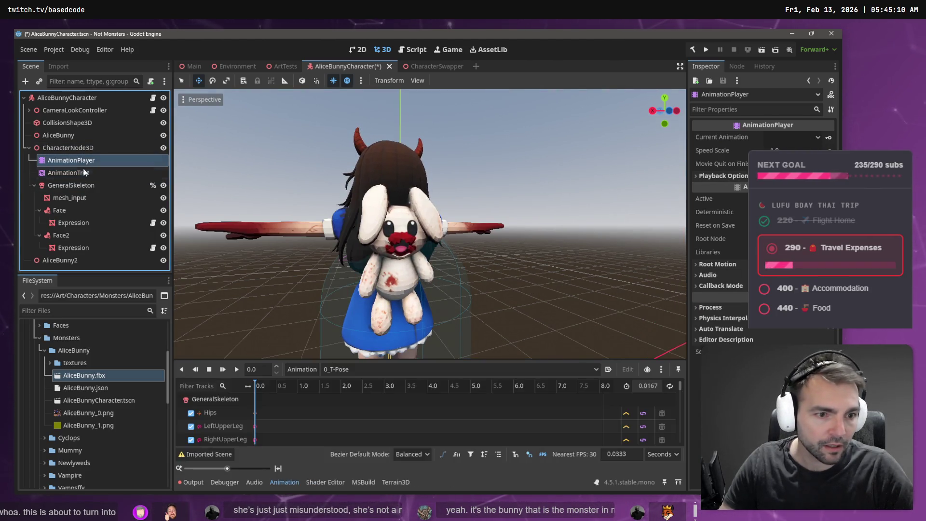
left_click(85, 173)
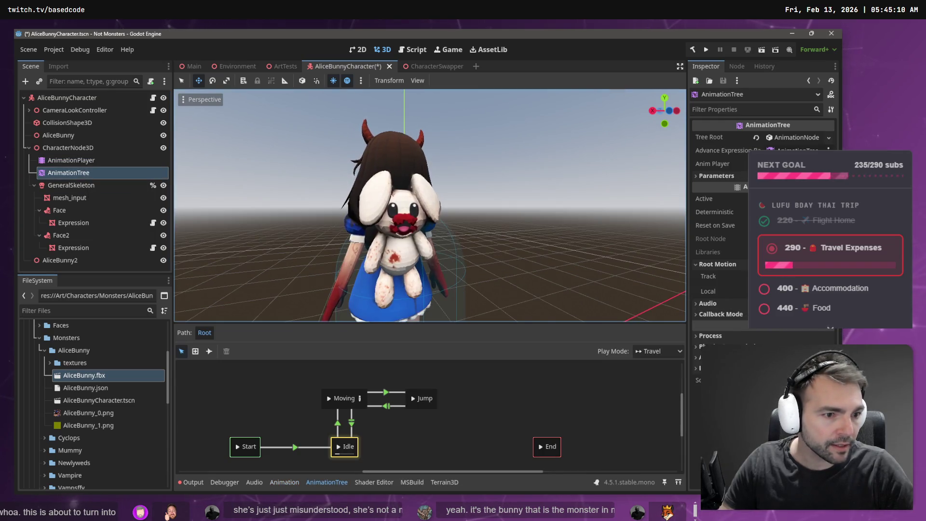
key("Escape")
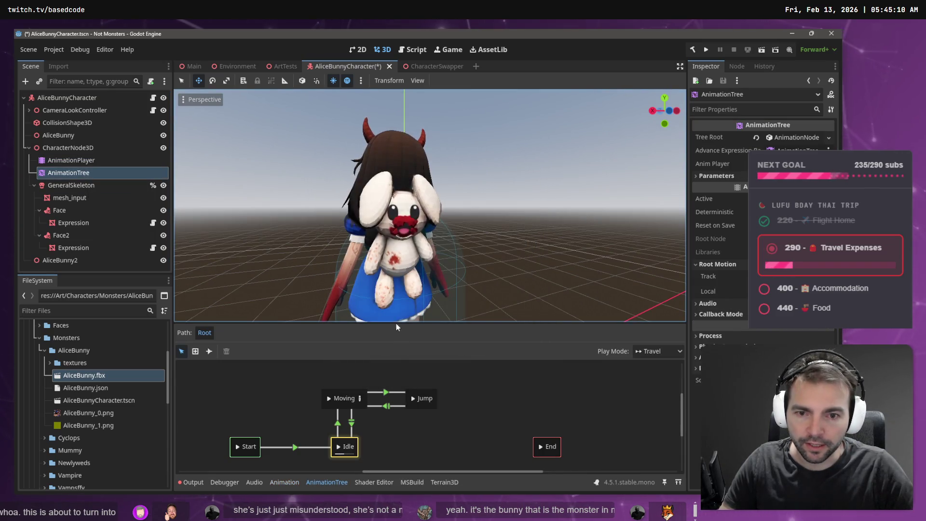
key("F6")
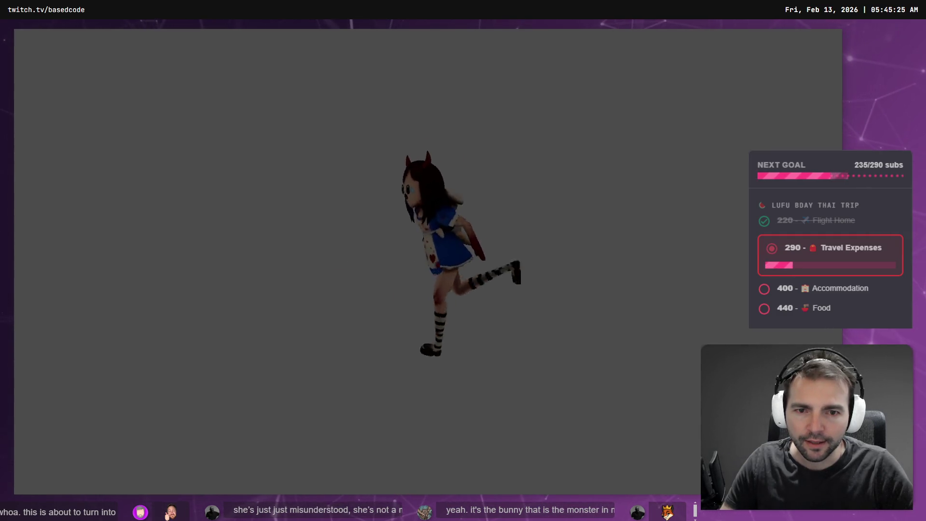
key("F8")
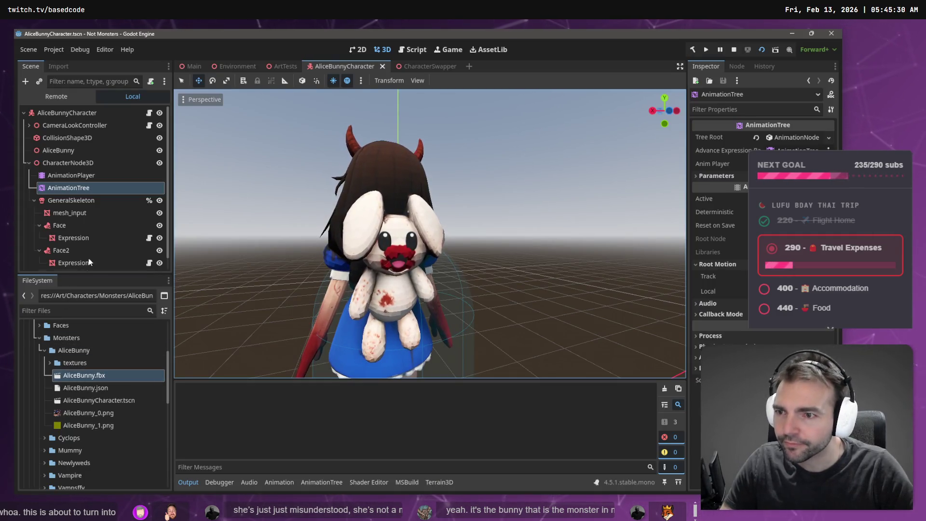
- Start an FBX export of the character in Blender
right_click(108, 380)
key("alt+Tab")
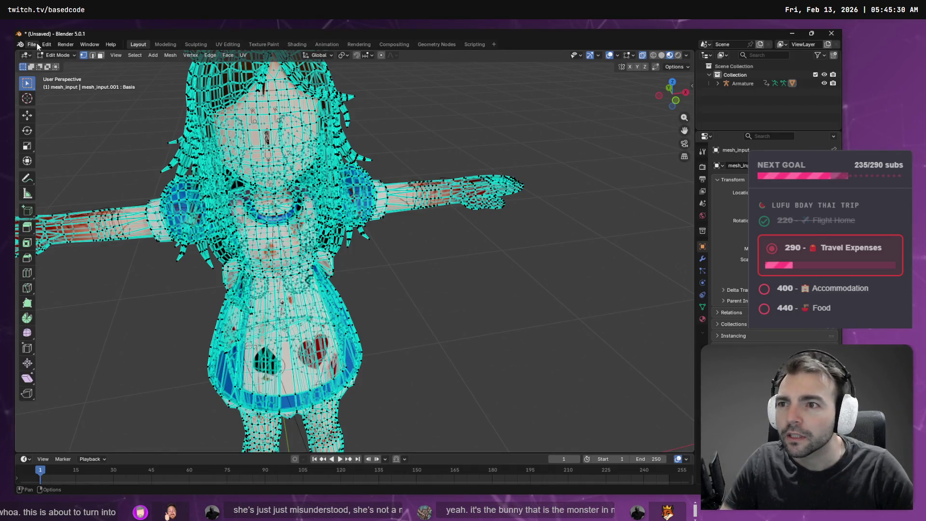
left_click(37, 44)
mouse_move(76, 176)
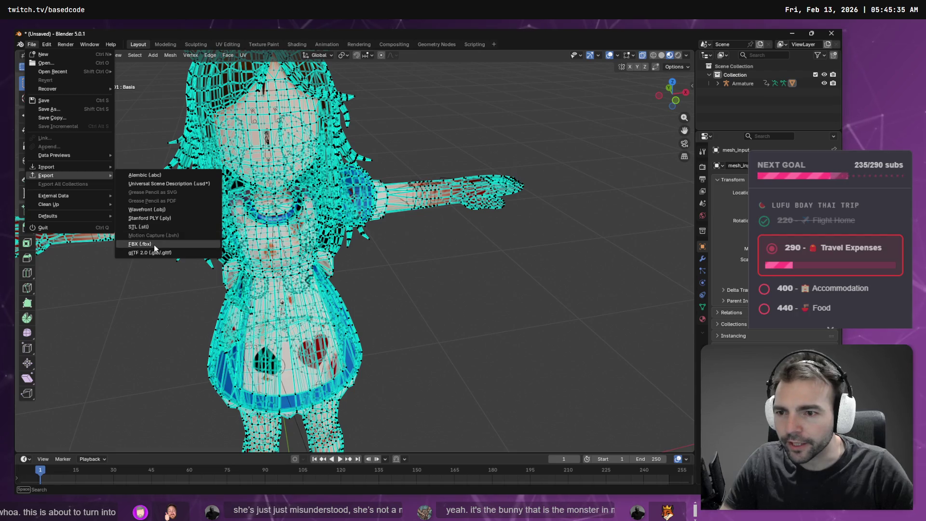
left_click(154, 244)
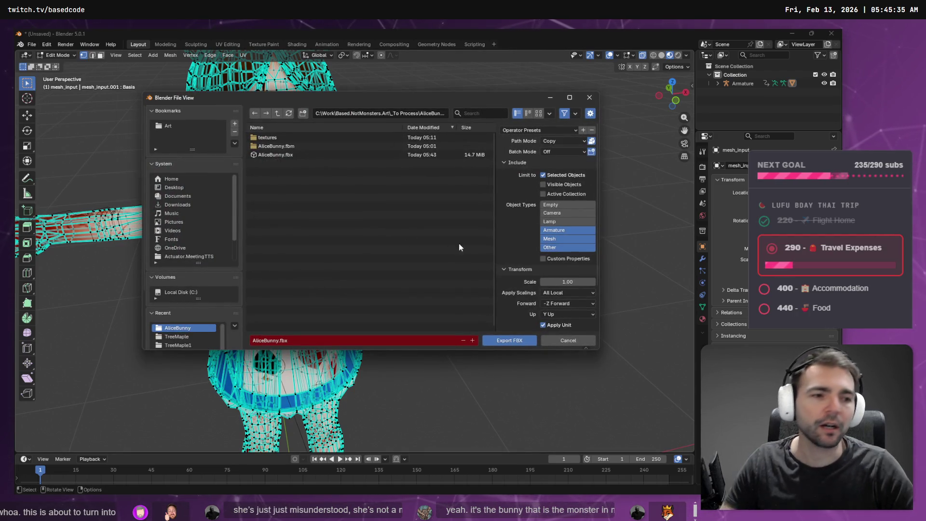
- Export to the AliceBunny project folder, overwriting the existing AliceBunny.fbx
key("alt+Tab")
key("ctrl+l")
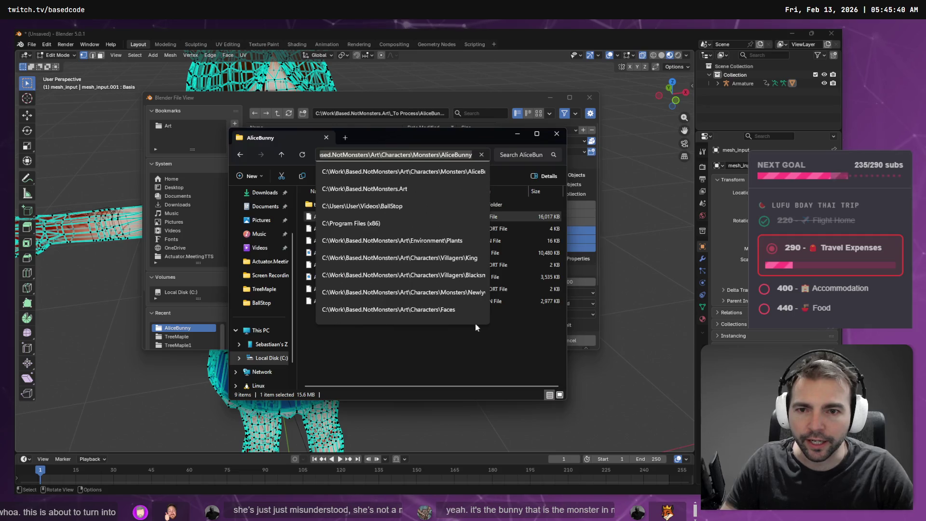
key("alt+Tab")
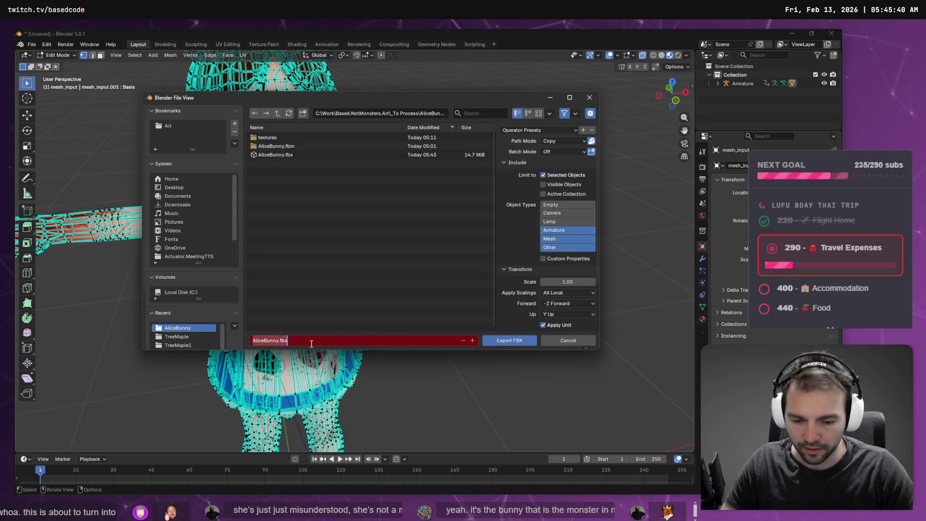
key("ctrl+v")
key("Return")
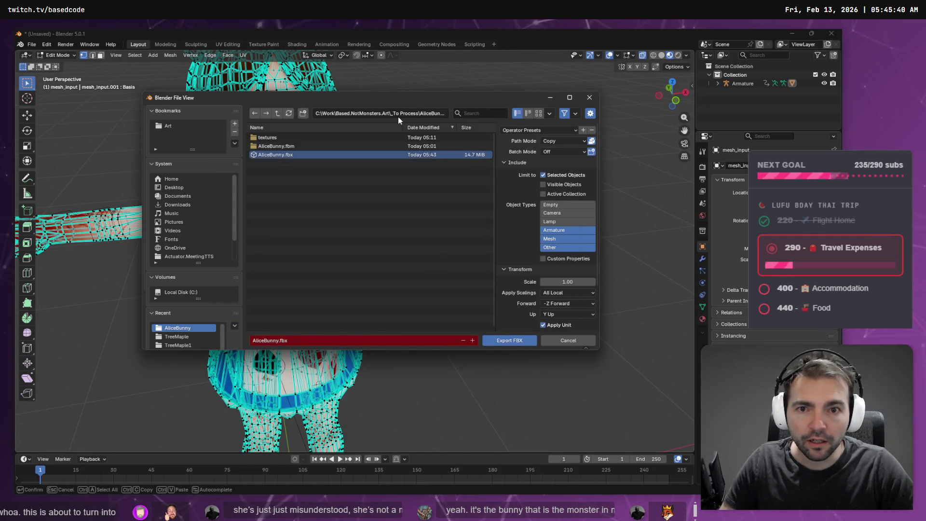
left_click(404, 112)
key("Escape")
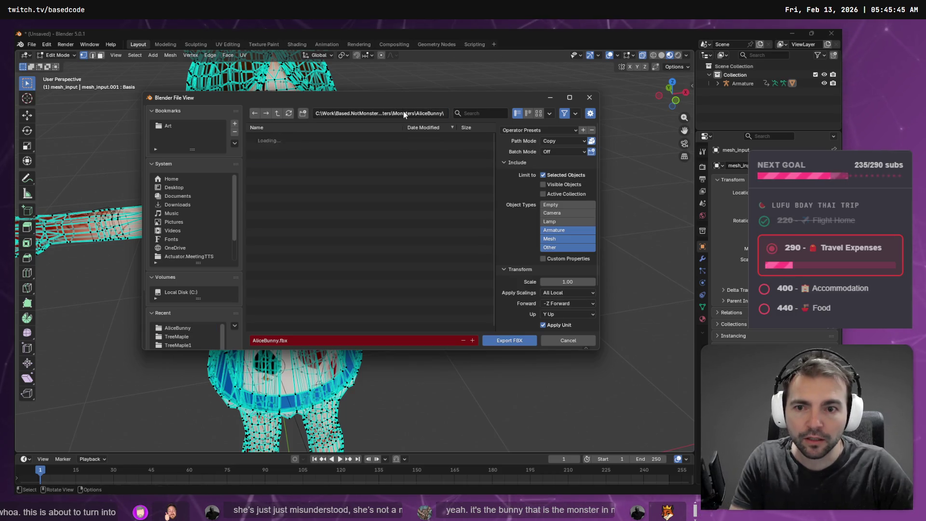
left_click(404, 145)
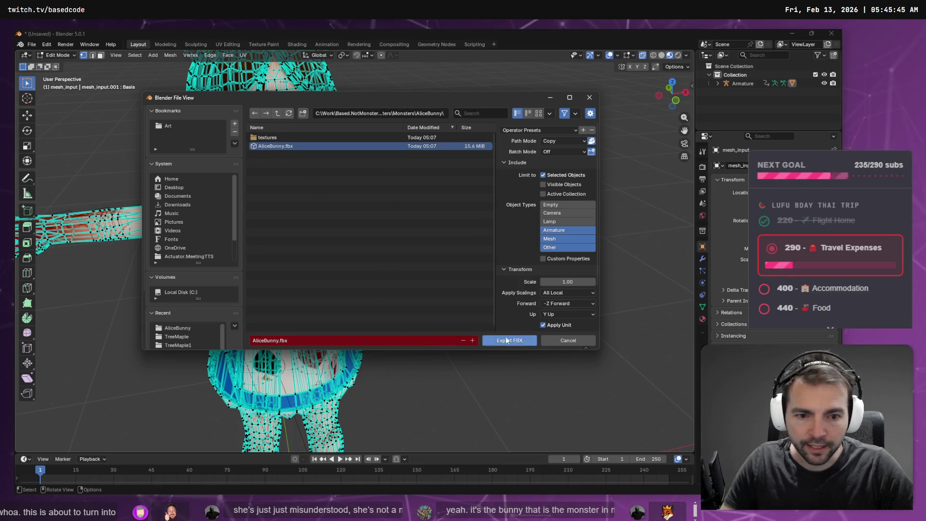
left_click(568, 340)
right_click(402, 191)
key("Escape")
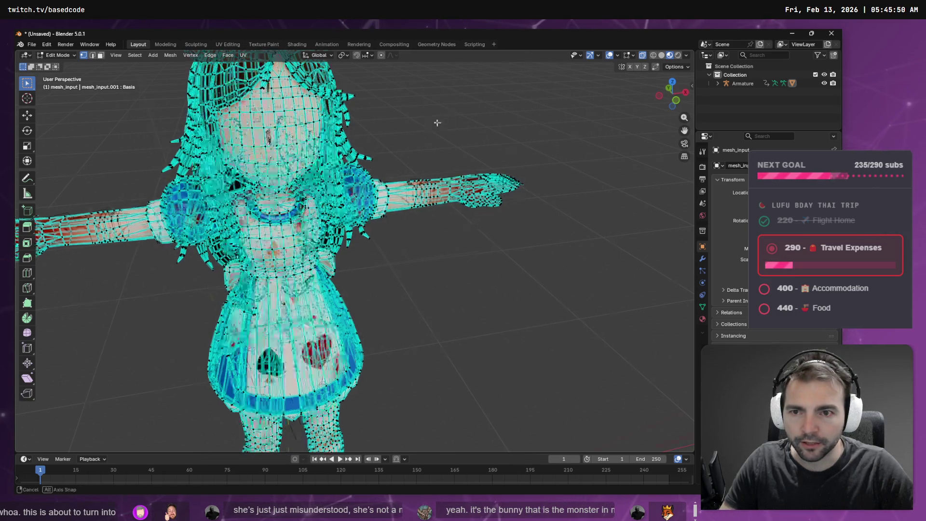
- Re-enter Edit Mode on the mesh and zoom the view onto the plush bunny's mouth
left_click_drag(437, 122, 609, 133)
key("Tab")
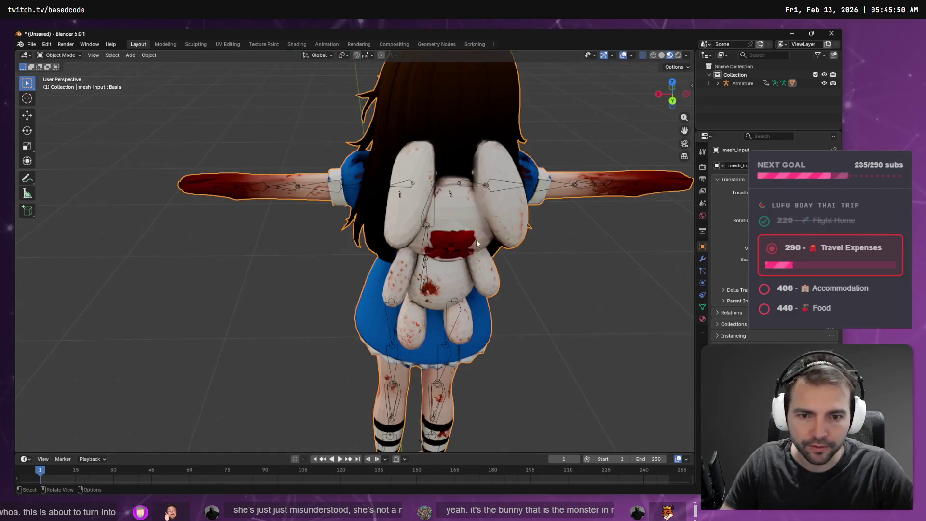
key("Tab")
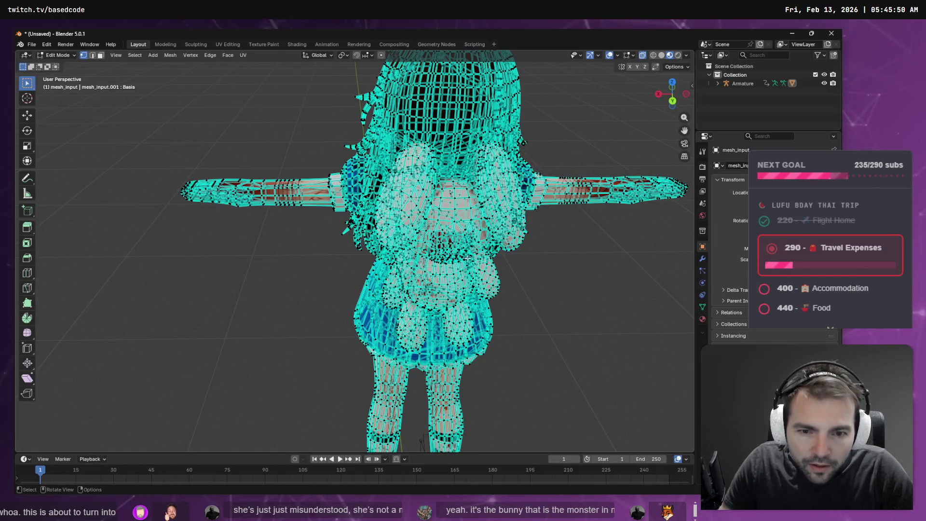
scroll(468, 259, "up", 6)
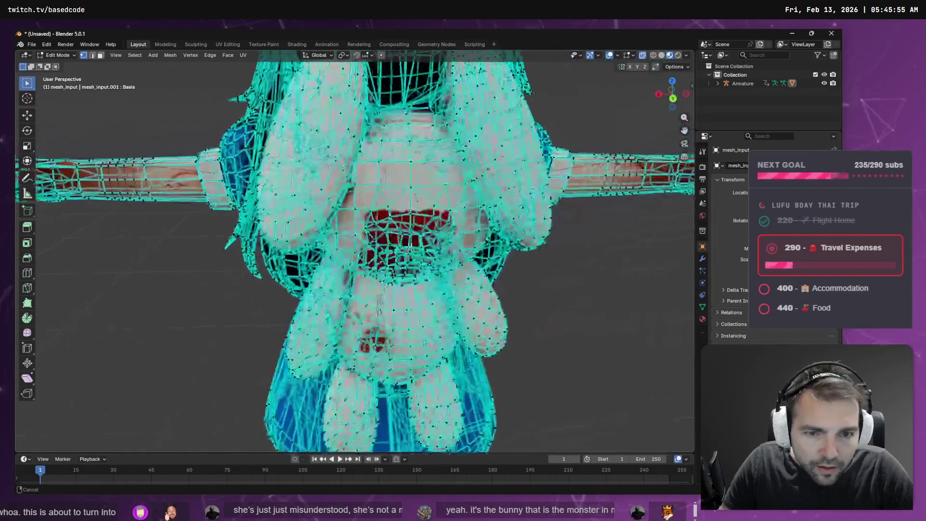
scroll(468, 259, "down", 3)
mouse_move(434, 241)
left_mouse_down()
mouse_move(309, 206)
mouse_move(377, 221)
mouse_move(390, 270)
mouse_move(384, 278)
mouse_move(375, 253)
mouse_move(385, 266)
mouse_move(354, 250)
left_mouse_up()
scroll(377, 220, "up", 5)
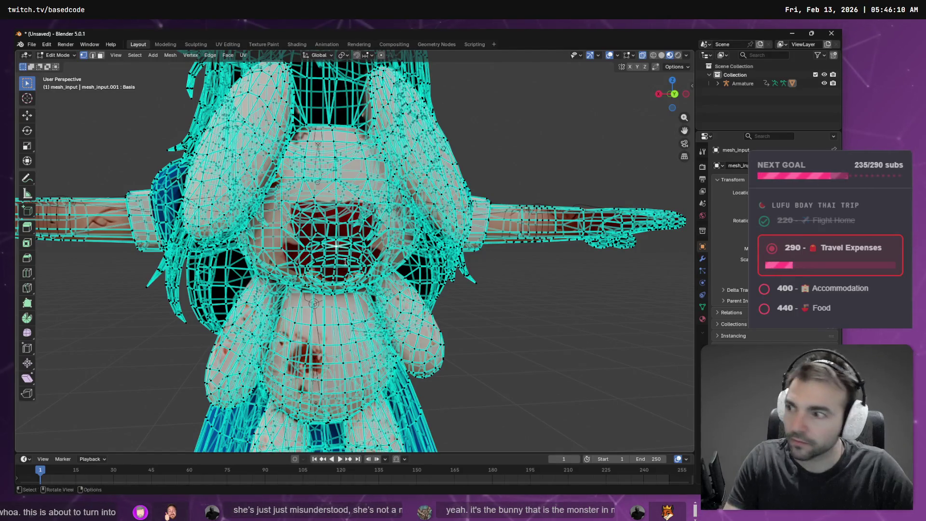
key("F3")
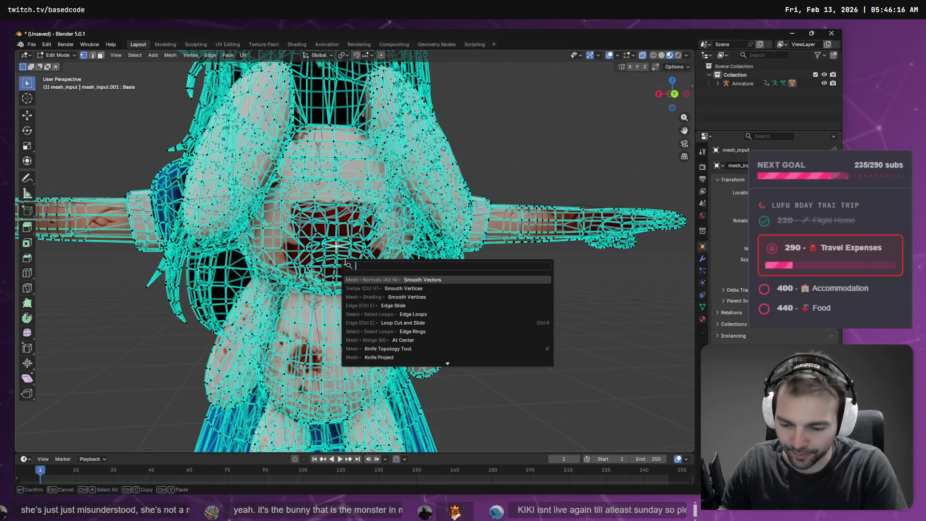
- Grow the selection around the plush's mouth with Select More four times
type("more")
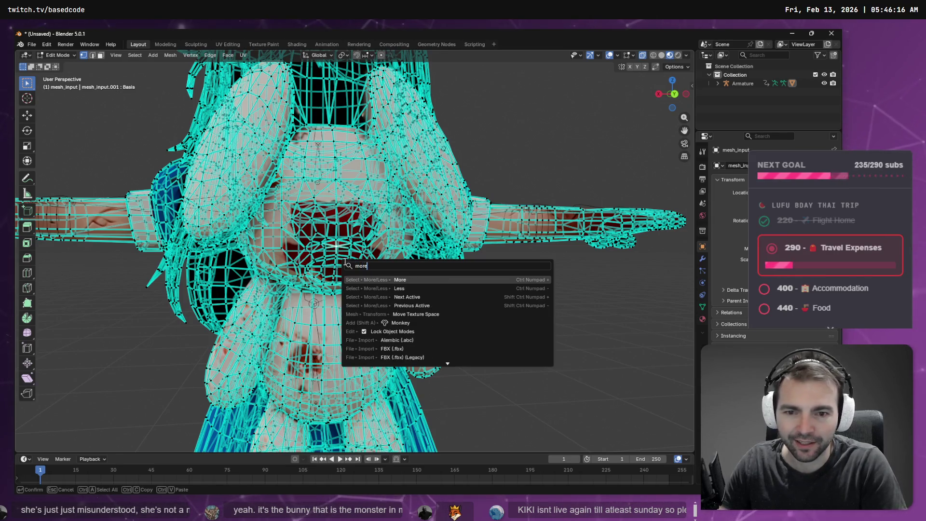
key("Return")
right_click(320, 253)
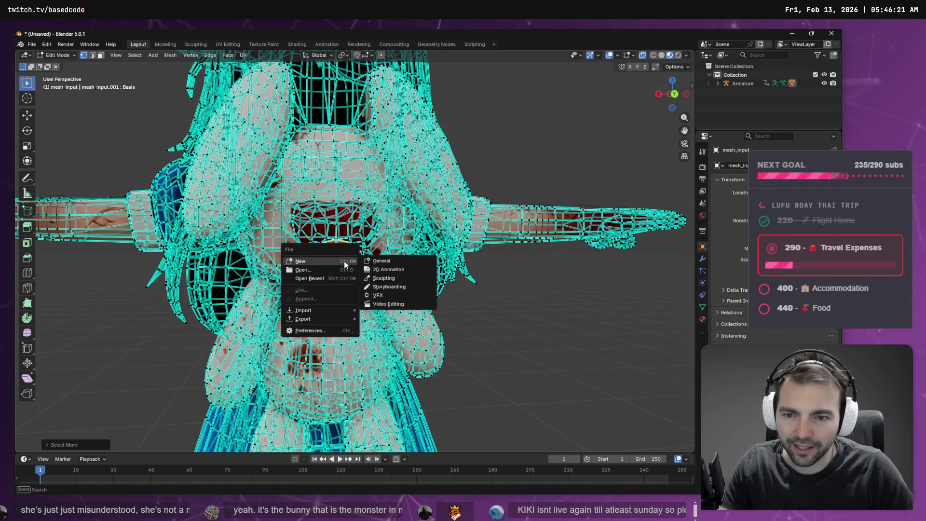
right_click(344, 261)
key("Escape")
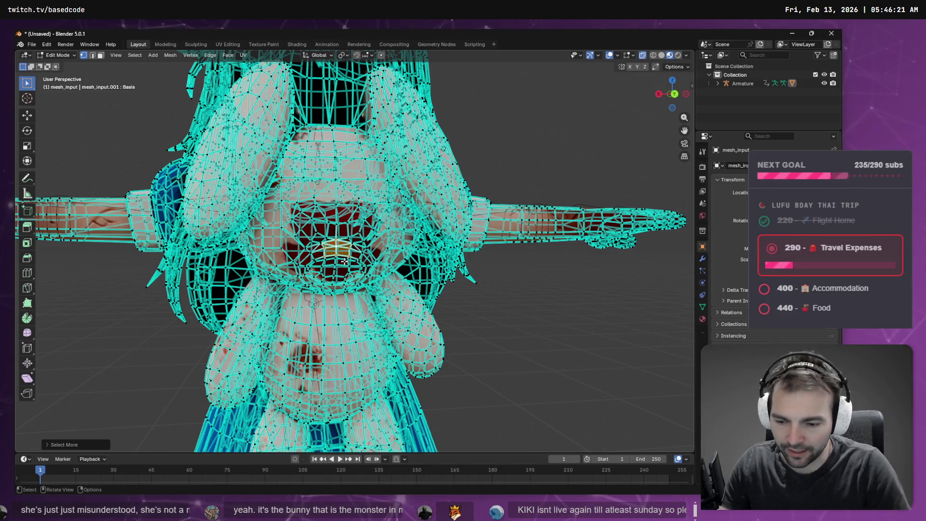
key("F3")
key("Return")
key("F3")
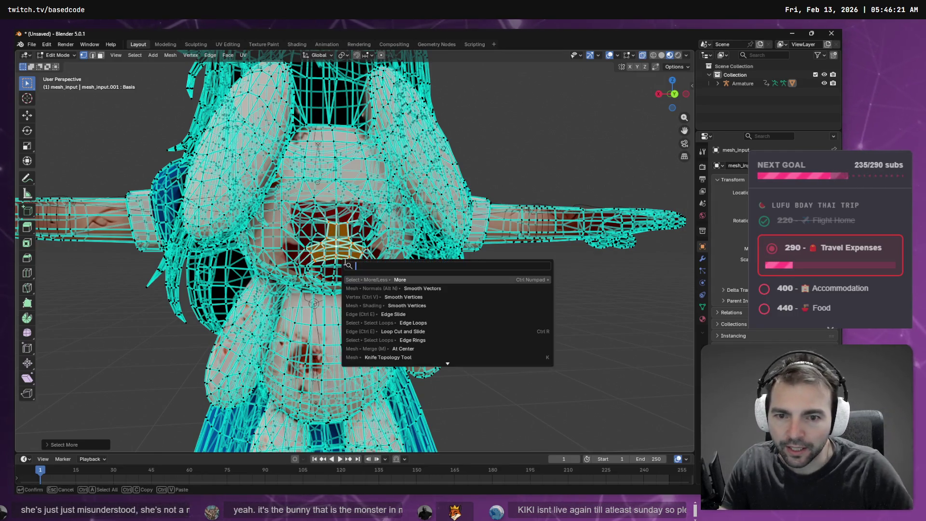
key("Return")
key("F3")
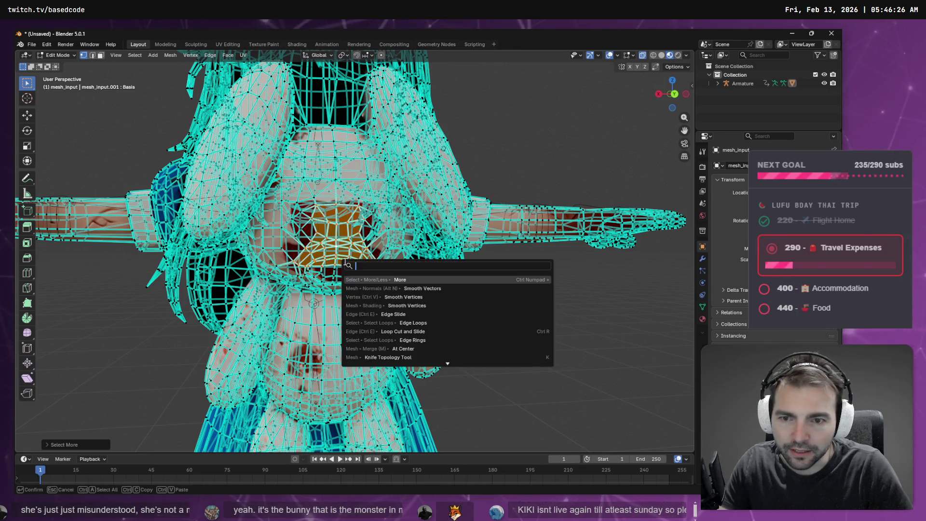
key("Return")
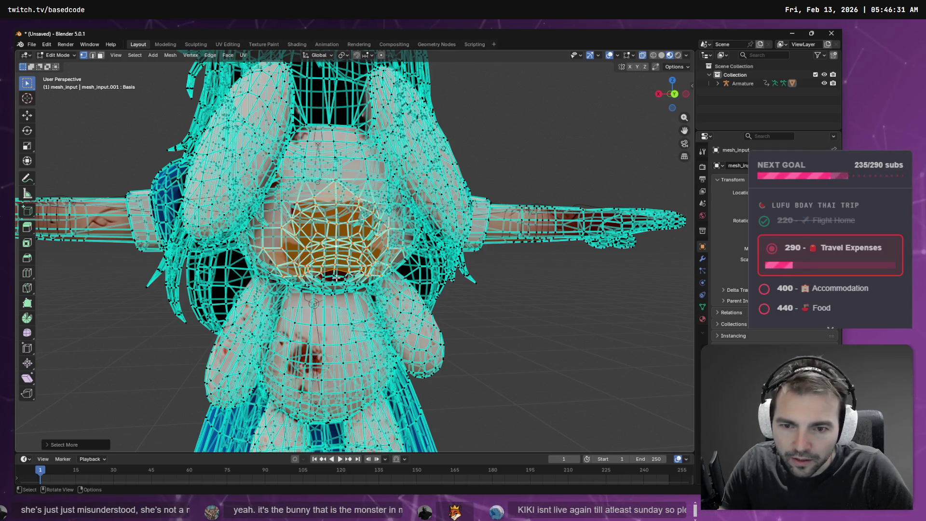
- Run Smooth Vertices repeatedly on the selected bunny mesh
key("F3")
type("smoot")
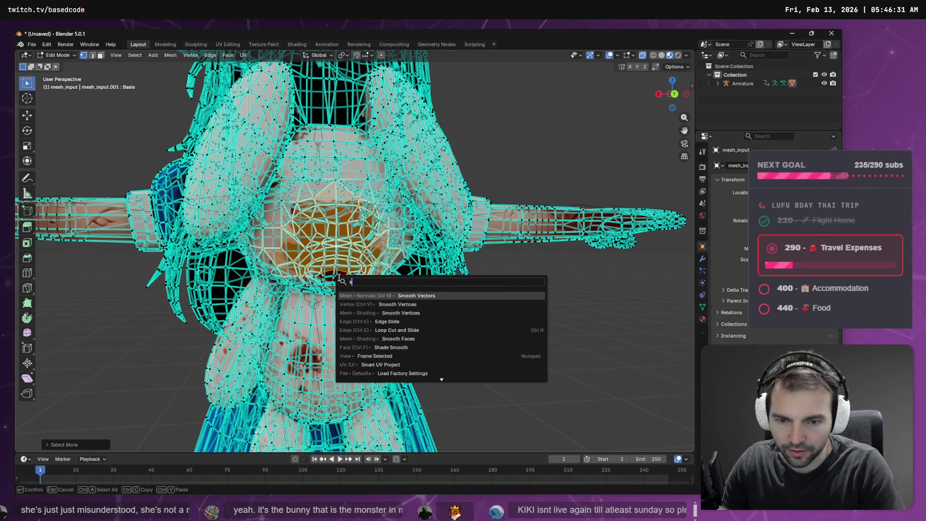
key("Down")
key("Down")
key("Down")
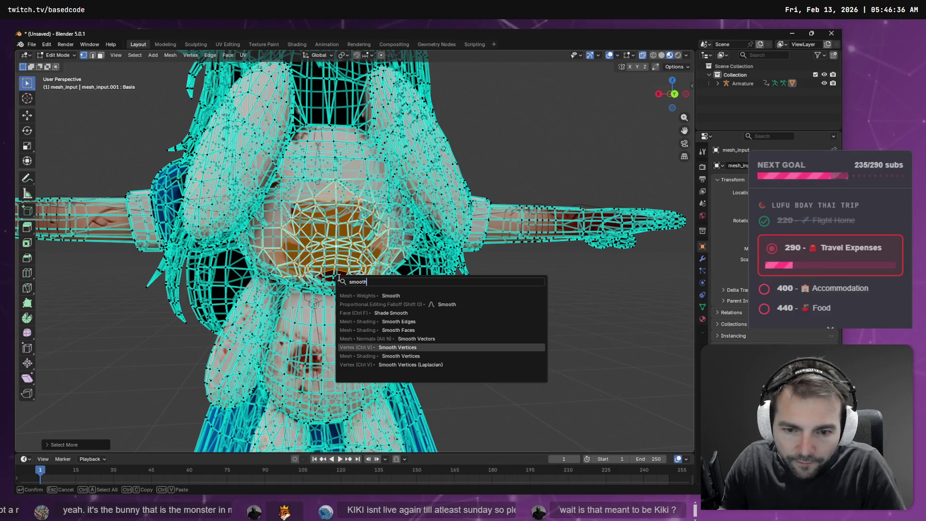
key("Down")
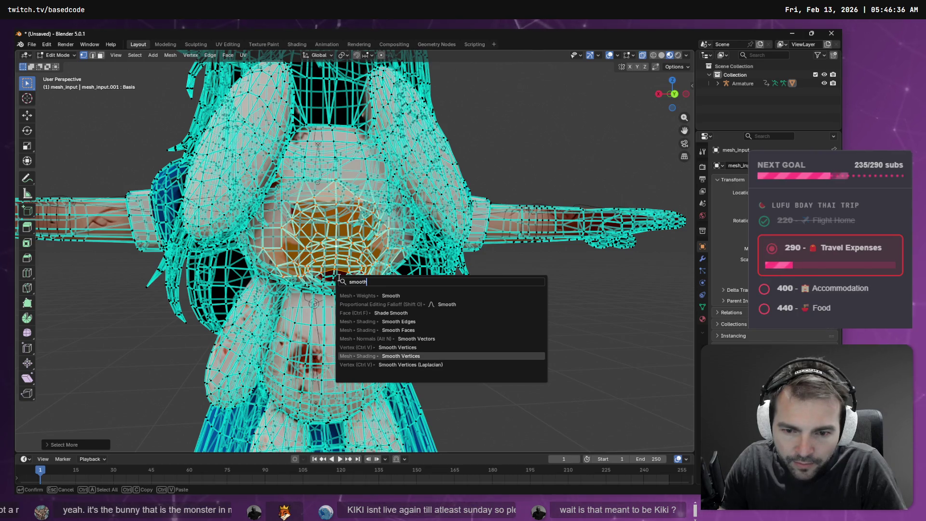
key("Up")
key("Return")
key("F3")
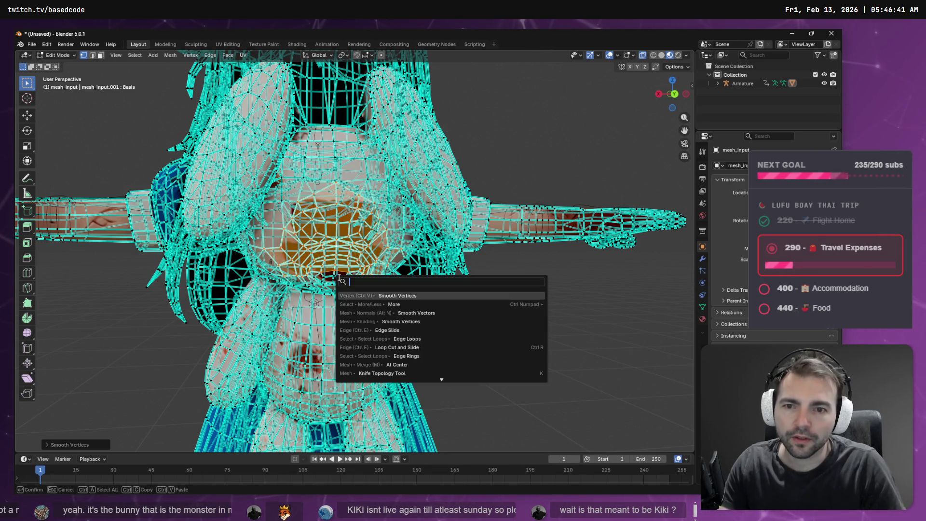
key("Return")
key("F3")
key("Return")
key("F3")
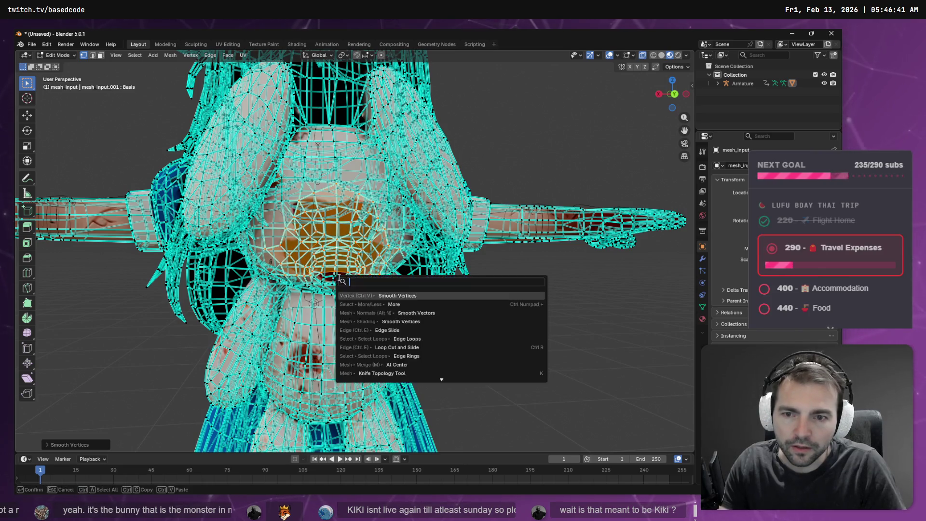
key("Return")
key("F3")
key("Return")
key("F3")
key("Return")
key("F3")
key("Return")
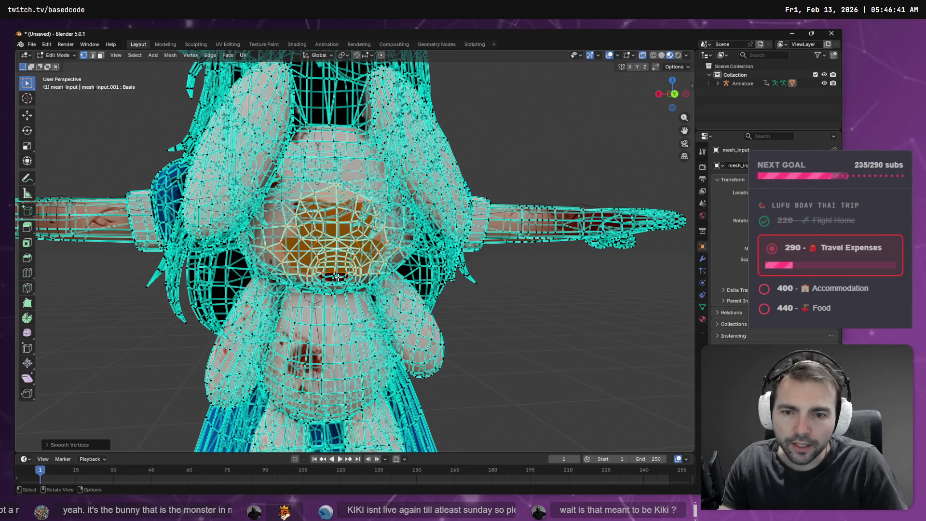
key("F3")
key("Escape")
- Return to Object Mode and orbit to a tilted front view of the bunny
mouse_move(339, 278)
left_mouse_down()
mouse_move(473, 289)
mouse_move(513, 289)
mouse_move(517, 275)
mouse_move(462, 280)
mouse_move(519, 277)
mouse_move(482, 289)
mouse_move(440, 288)
mouse_move(462, 291)
left_mouse_up()
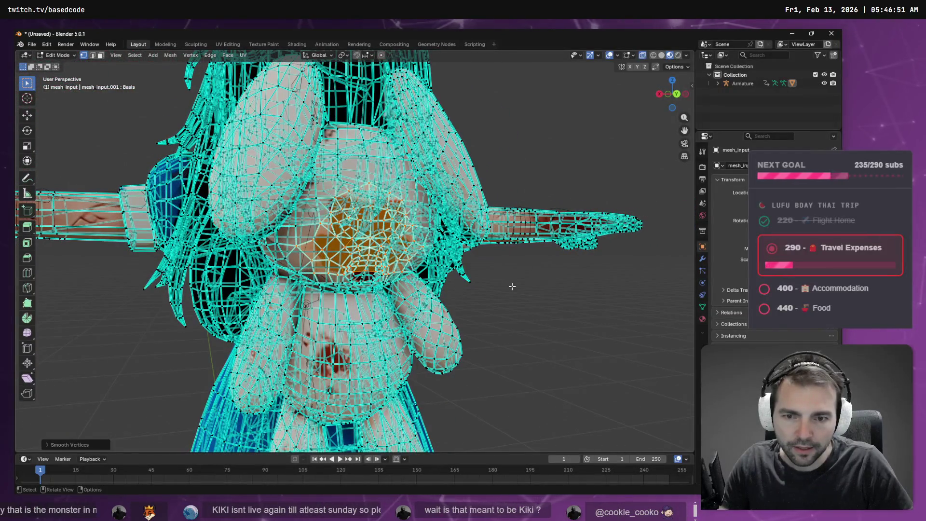
key("Tab")
mouse_move(531, 309)
left_mouse_down()
mouse_move(506, 306)
mouse_move(539, 293)
mouse_move(502, 302)
left_mouse_up()
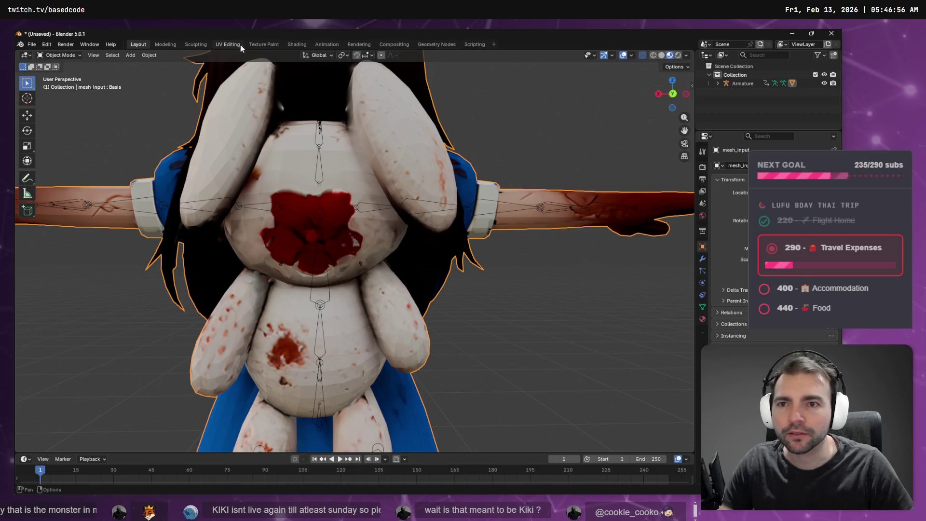
- Switch to the Texture Paint workspace, zoom onto the bunny's chest and choose the Blur brush
left_click(263, 44)
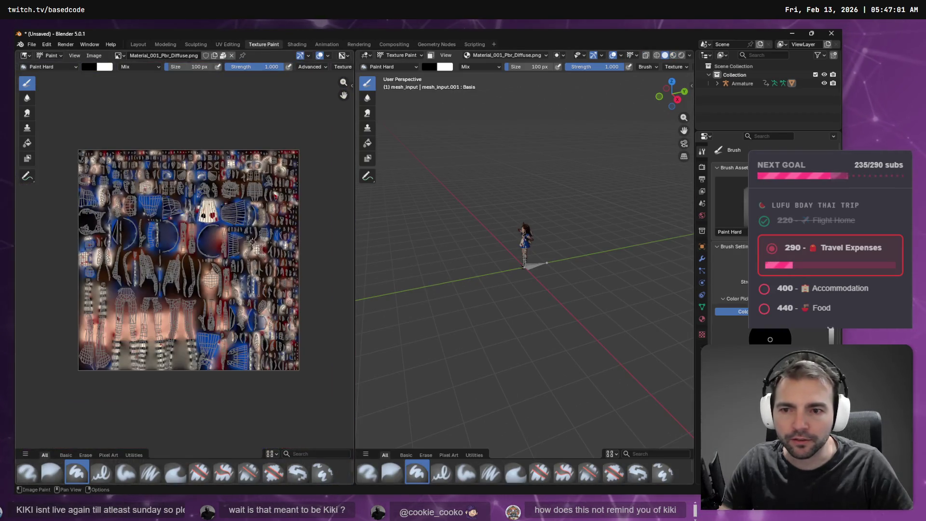
mouse_move(579, 263)
left_mouse_down()
mouse_move(491, 268)
mouse_move(545, 143)
mouse_move(534, 257)
mouse_move(534, 246)
left_mouse_up()
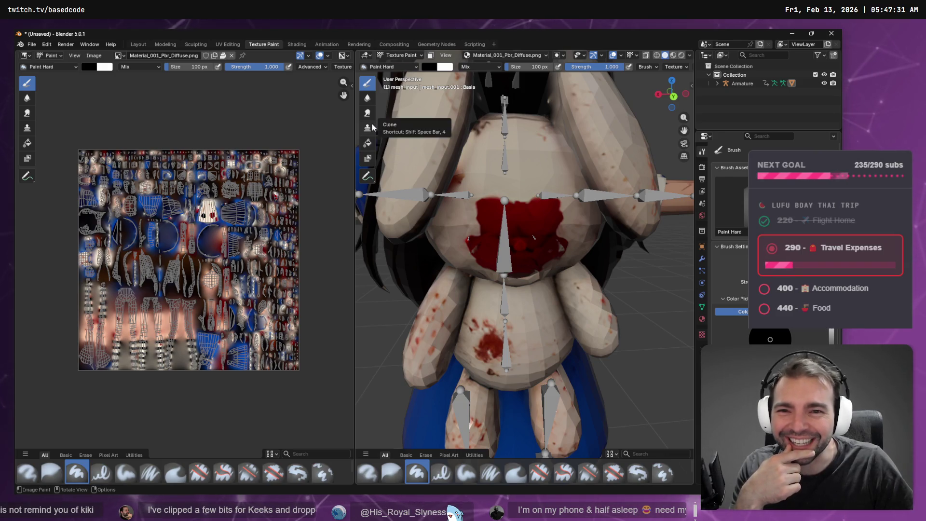
left_click(367, 98)
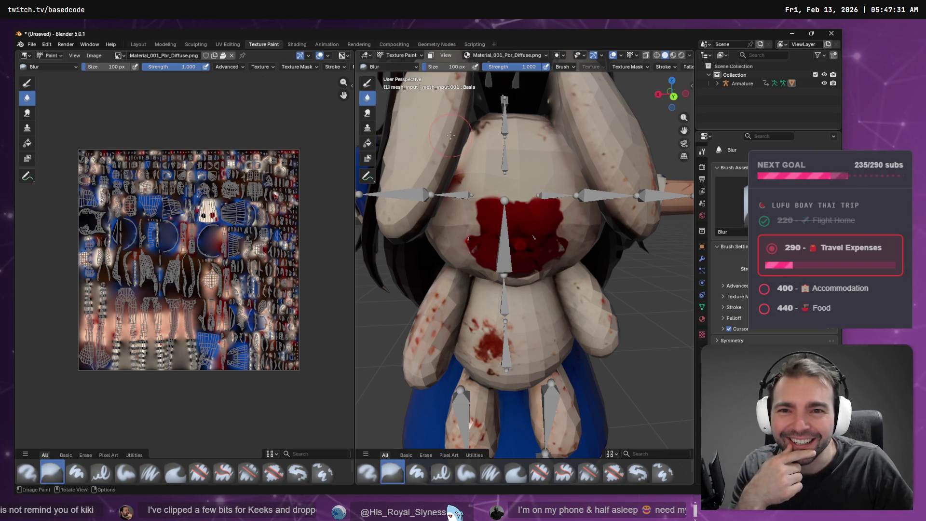
left_click(373, 86)
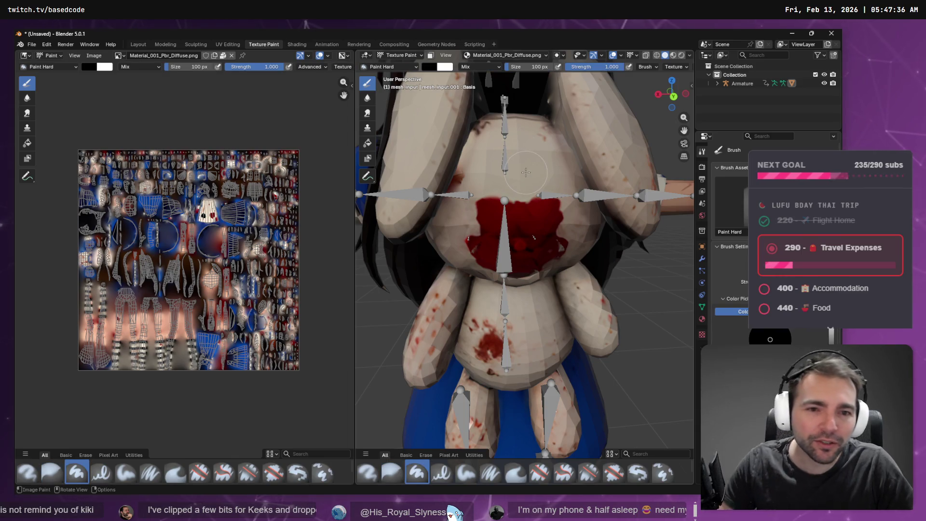
mouse_move(528, 194)
left_mouse_down()
mouse_move(526, 212)
mouse_move(571, 241)
left_mouse_up()
key("ctrl+z")
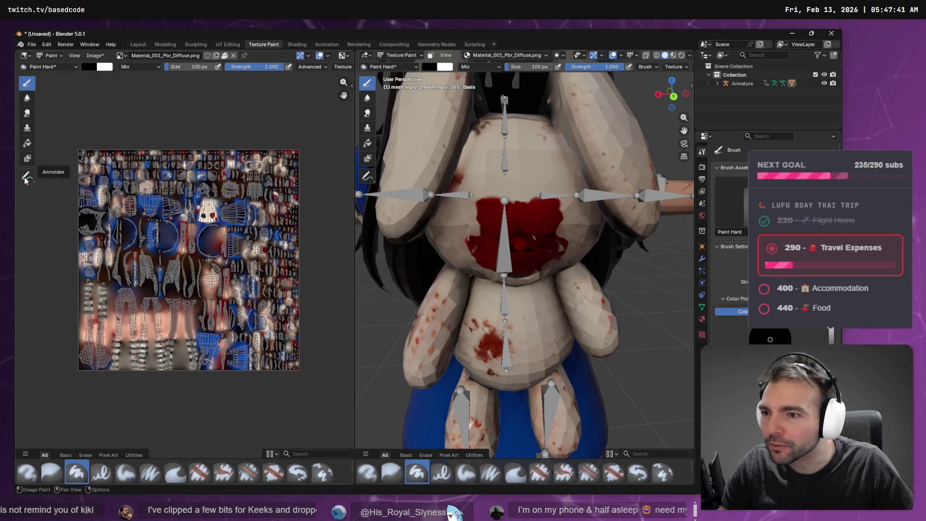
left_click(27, 127)
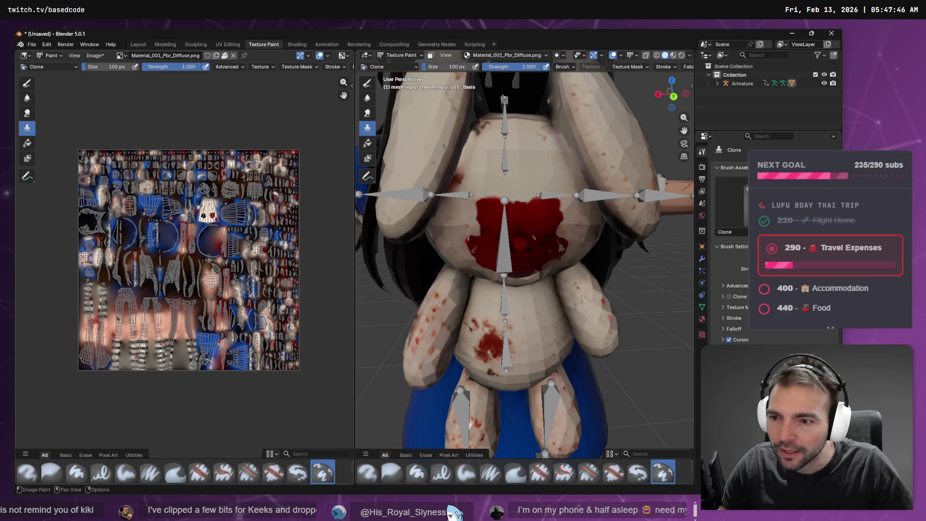
scroll(184, 262, "up", 5)
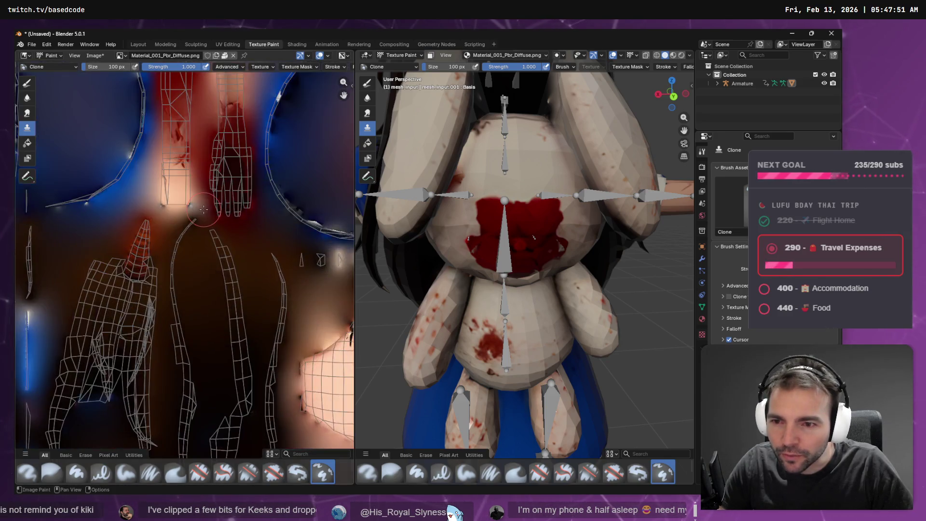
scroll(184, 262, "down", 2)
mouse_move(113, 293)
left_mouse_down()
mouse_move(159, 329)
mouse_move(187, 325)
mouse_move(89, 337)
mouse_move(66, 249)
left_mouse_up()
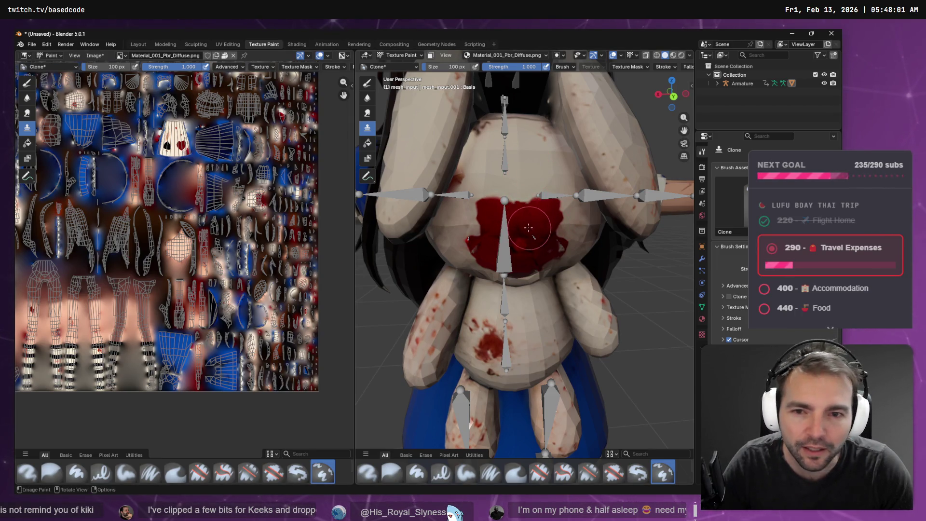
left_click(368, 83)
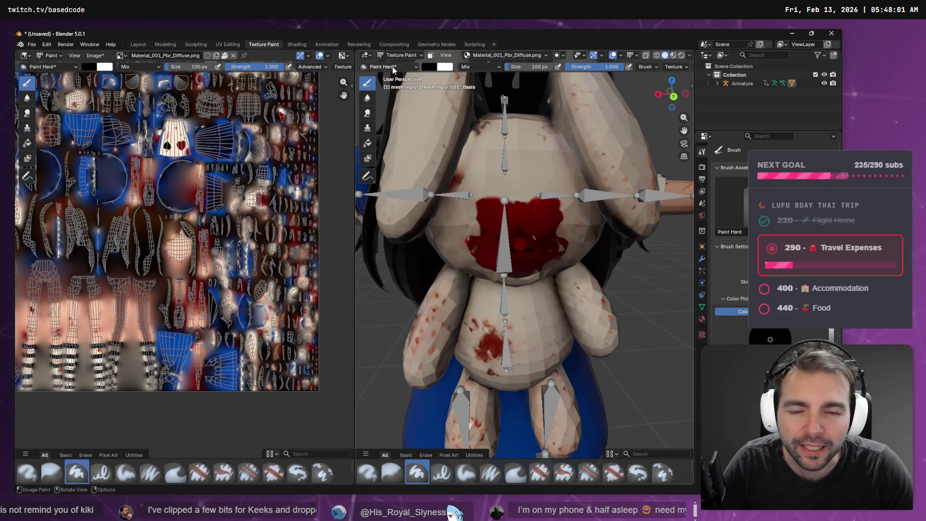
- Sample a beige-grey colour from the bunny, dab it on the chest, then undo
left_click(432, 66)
left_click(503, 206)
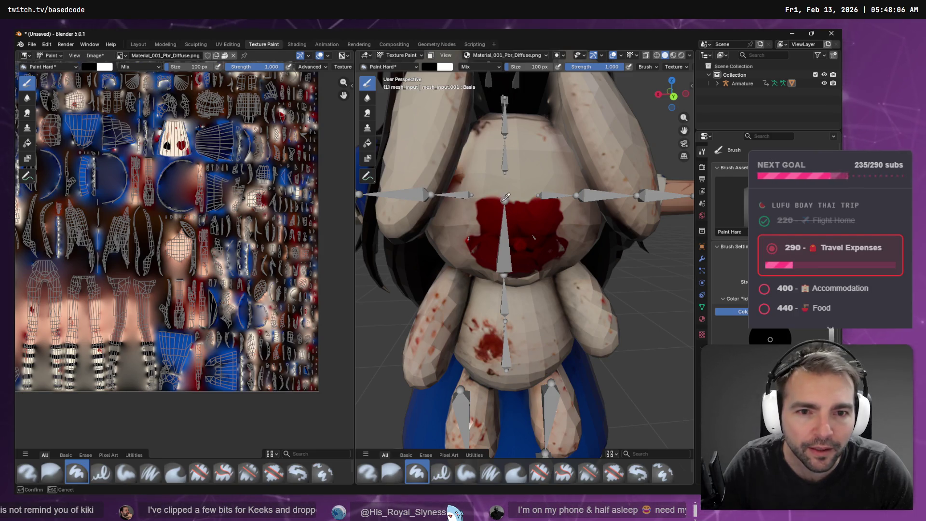
left_click(526, 227)
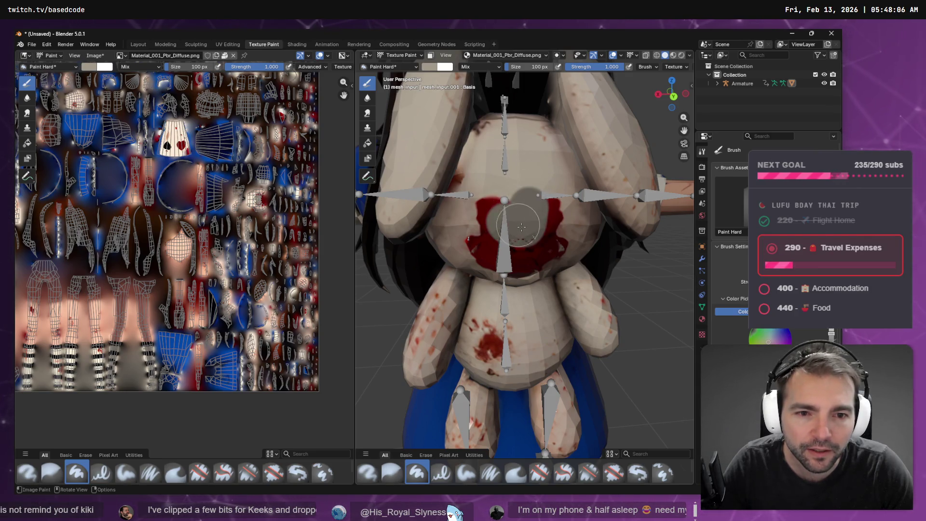
key("ctrl+z")
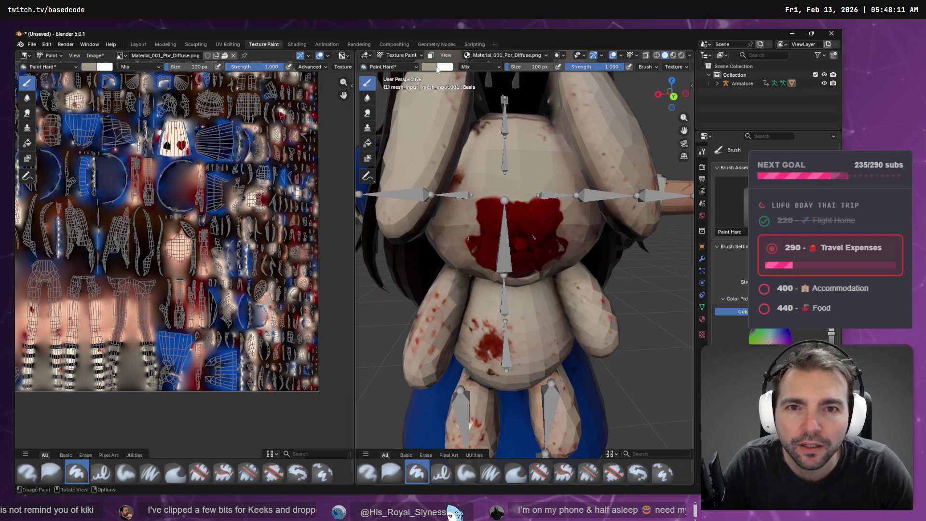
- Resample the beige fur colour, try painting over the red patch and undo, then smear its upper edge
left_click(429, 67)
left_click(499, 205)
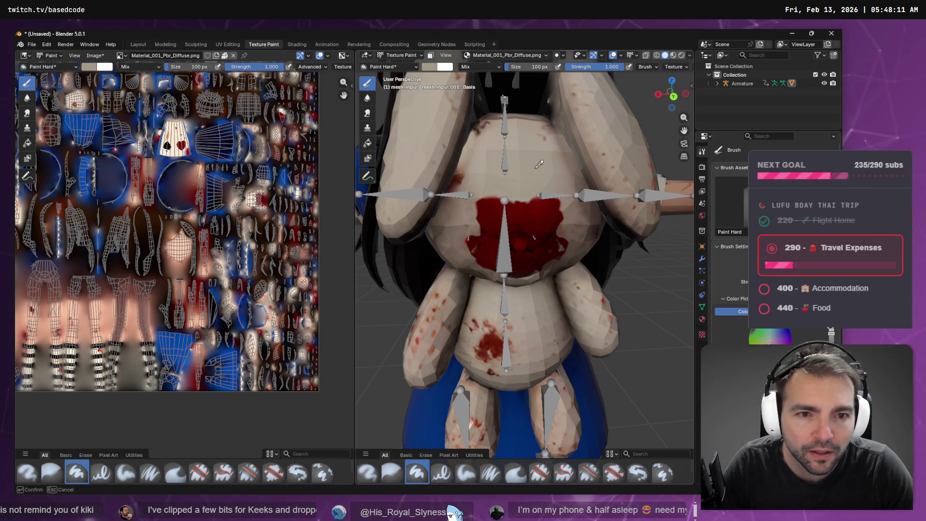
left_click(551, 145)
mouse_move(511, 207)
left_mouse_down()
mouse_move(550, 219)
mouse_move(480, 217)
mouse_move(497, 213)
left_mouse_up()
key("ctrl+z")
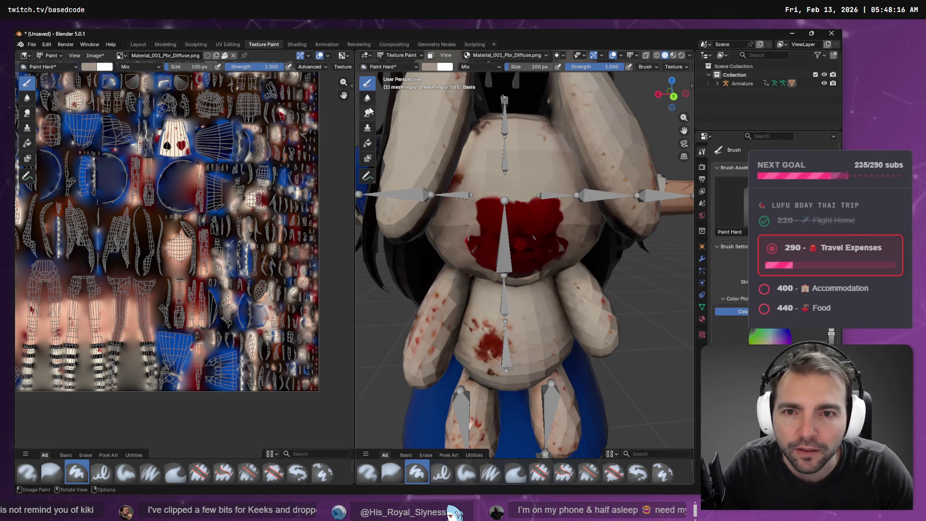
left_click(367, 112)
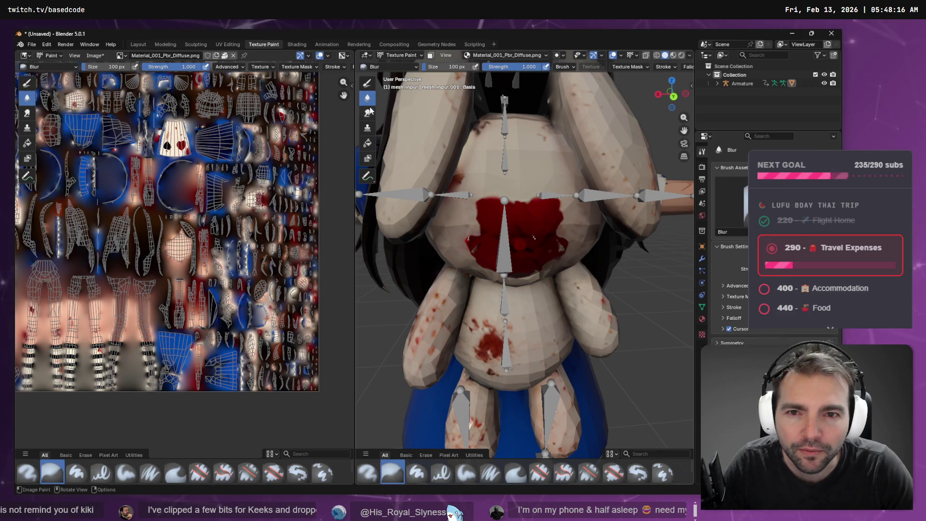
mouse_move(485, 200)
left_mouse_down()
mouse_move(494, 208)
mouse_move(487, 217)
mouse_move(518, 217)
mouse_move(526, 227)
mouse_move(553, 206)
left_mouse_up()
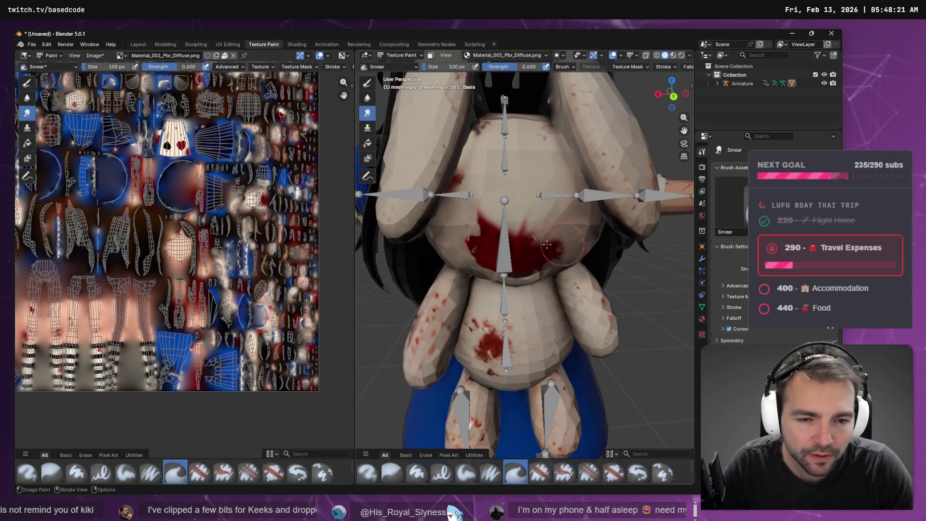
- Smear the red patch's right side and the smudge near the mouth, then open the Image menu
mouse_move(554, 239)
left_mouse_down()
mouse_move(520, 261)
mouse_move(526, 239)
mouse_move(482, 246)
mouse_move(476, 258)
left_mouse_up()
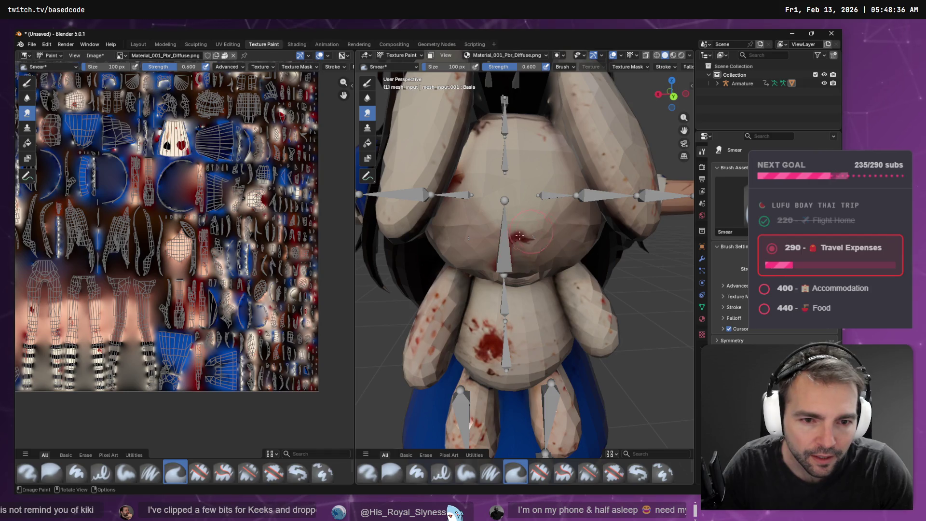
left_click_drag(509, 241, 520, 233)
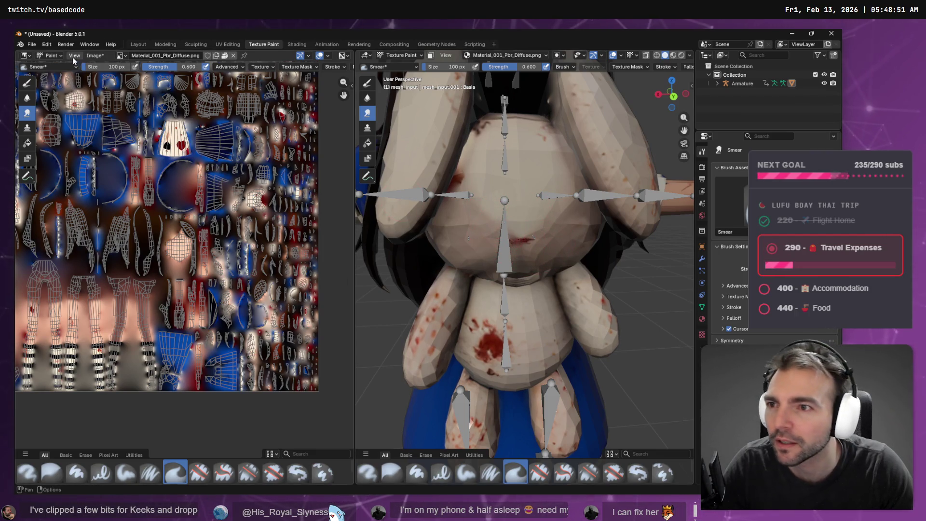
left_click(95, 55)
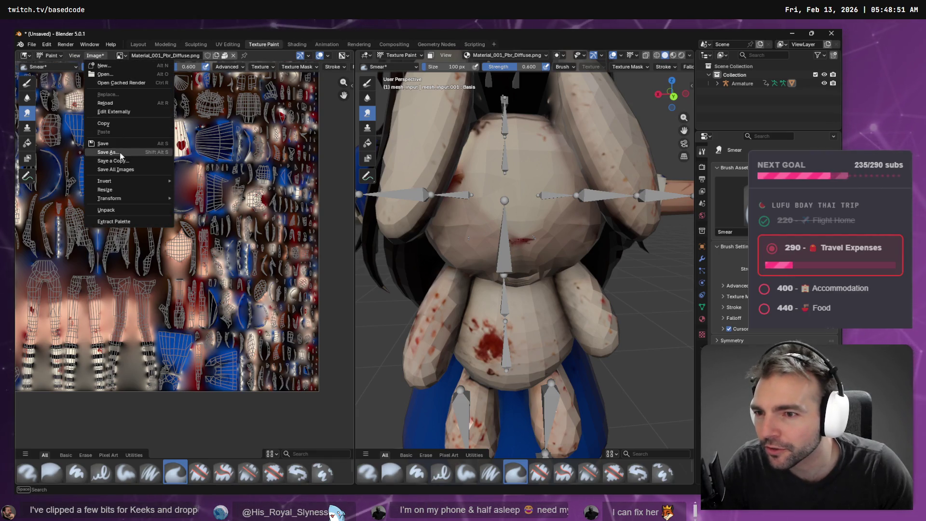
- Abandon saving the texture image and start an FBX export instead
left_click(108, 152)
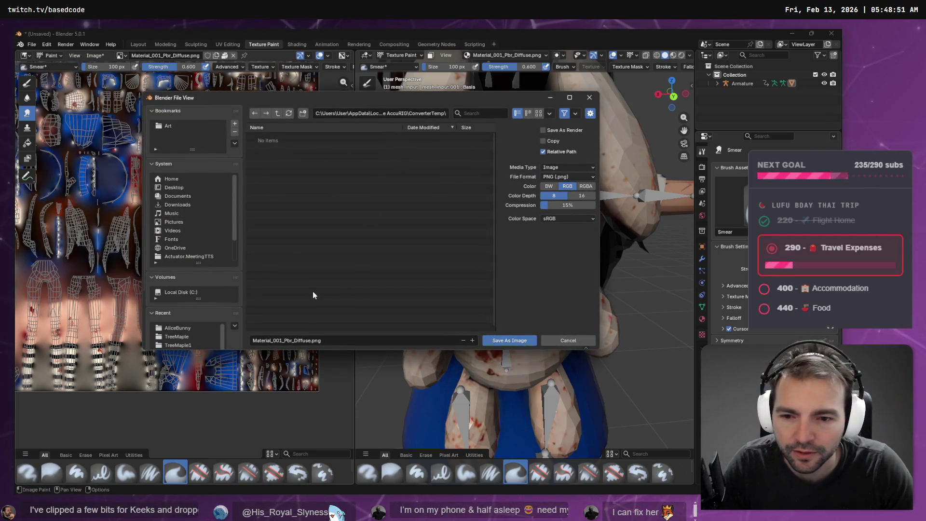
left_click(577, 340)
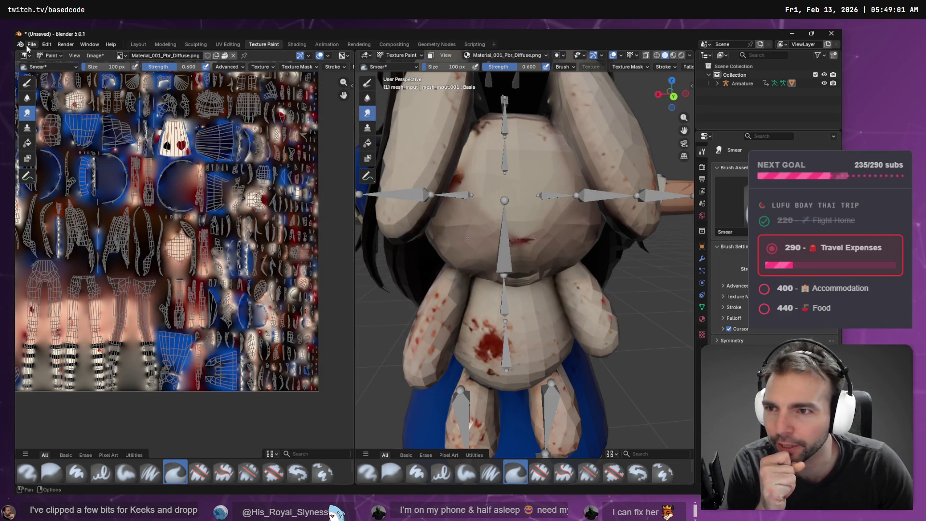
left_click(28, 45)
mouse_move(69, 175)
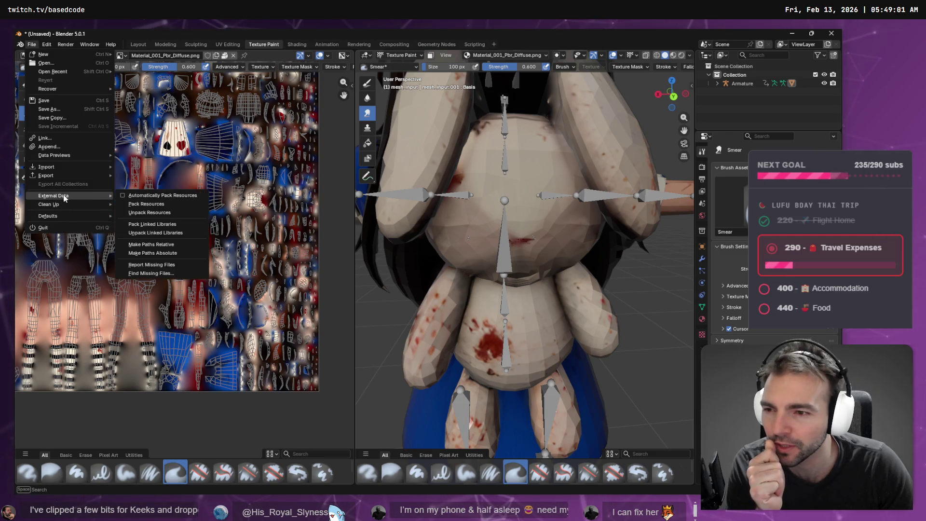
left_click(143, 244)
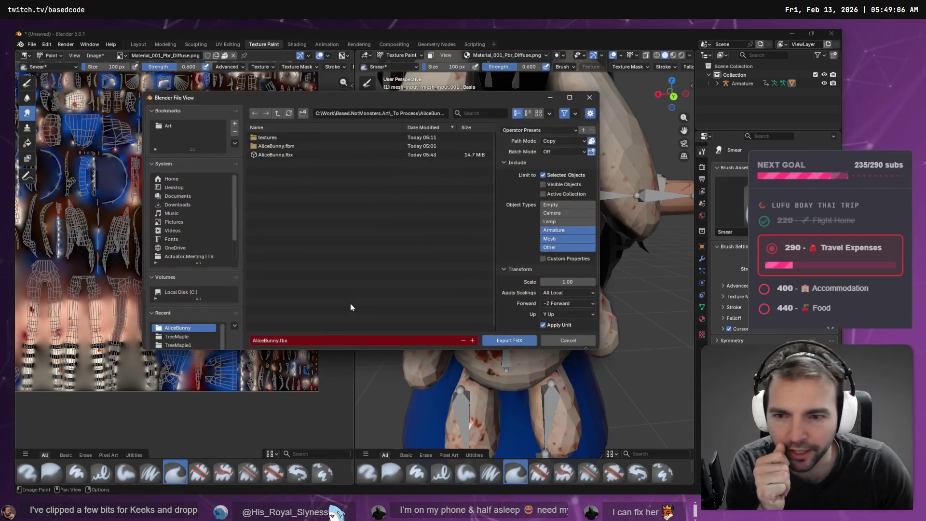
- Paste the AliceBunny folder path and overwrite AliceBunny.fbx with the export
left_click(393, 113)
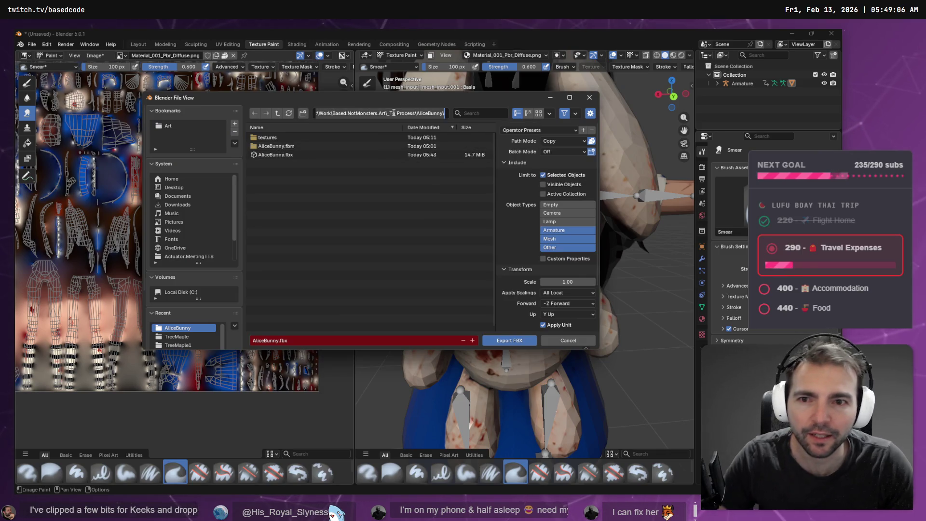
key("super+v")
key("Return")
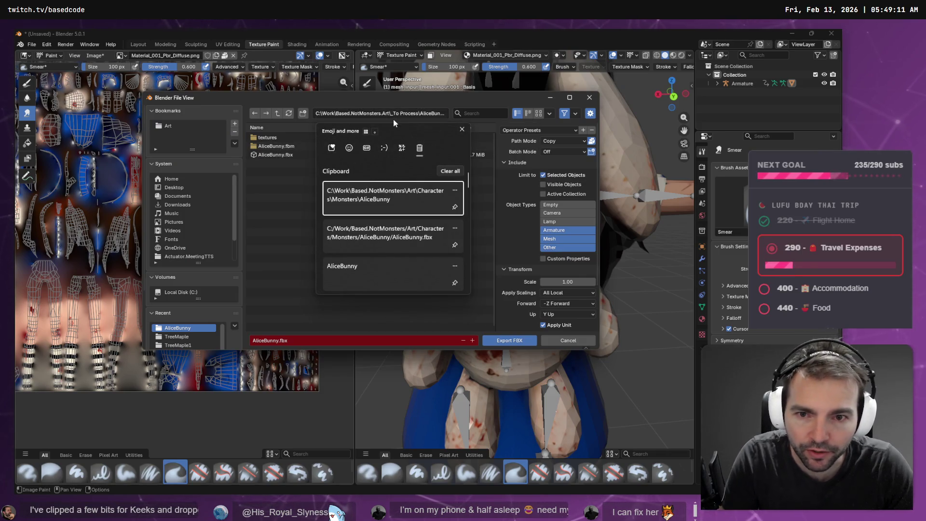
key("Return")
double_click(276, 146)
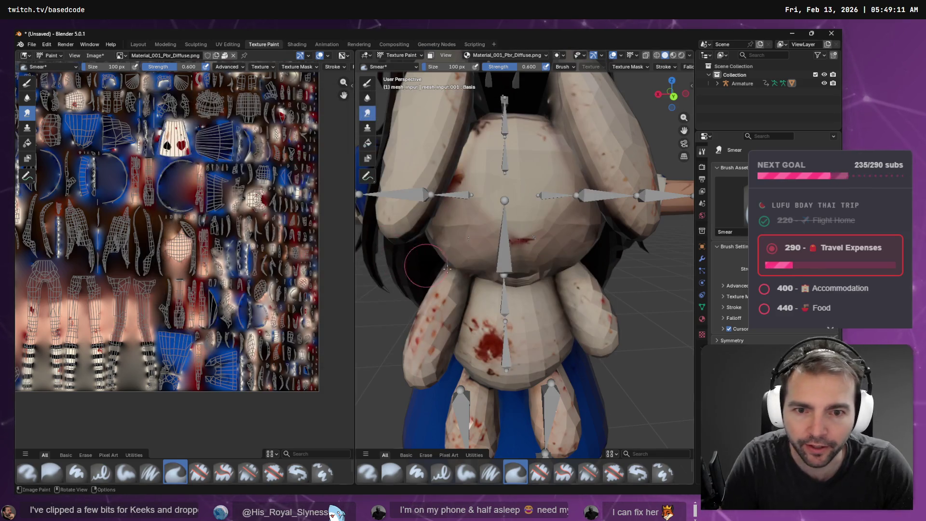
key("alt+Tab")
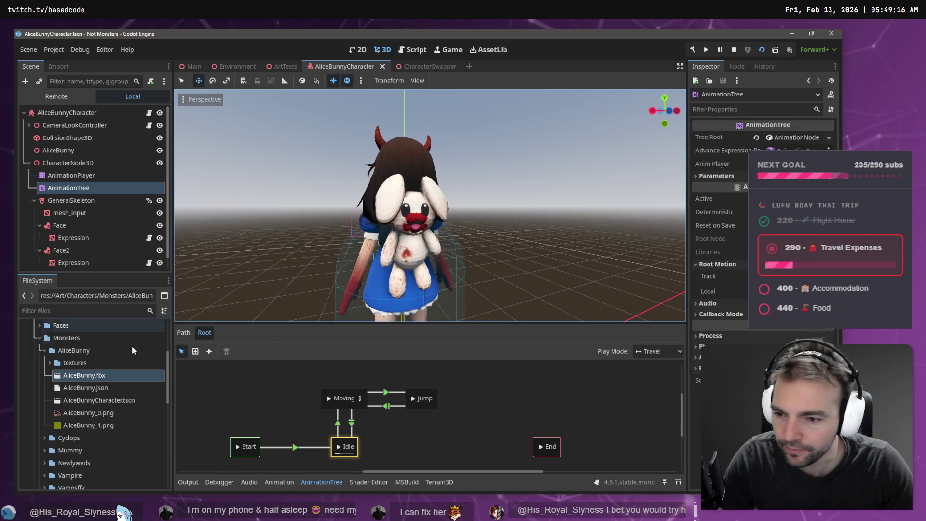
- Delete the AliceBunny2 node from the AliceBunnyCharacter scene
left_click(33, 200)
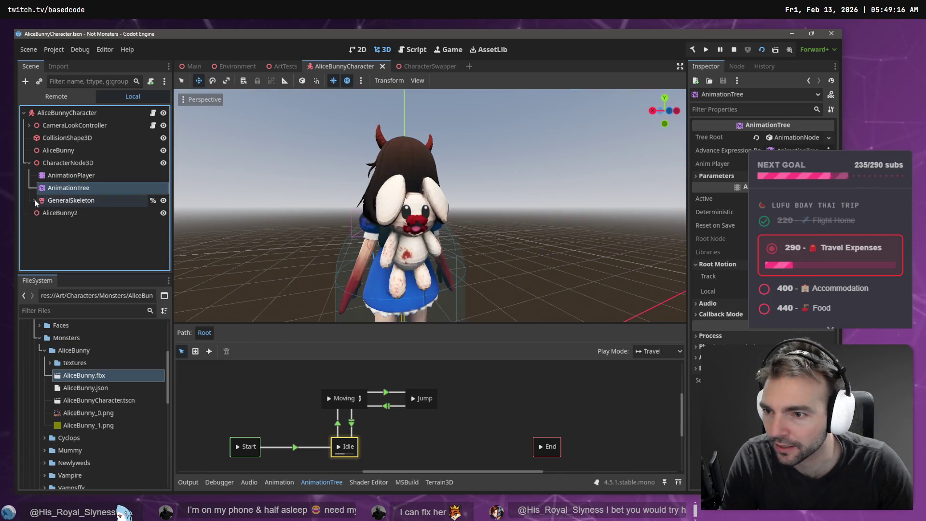
left_click(60, 215)
key("Delete")
key("Return")
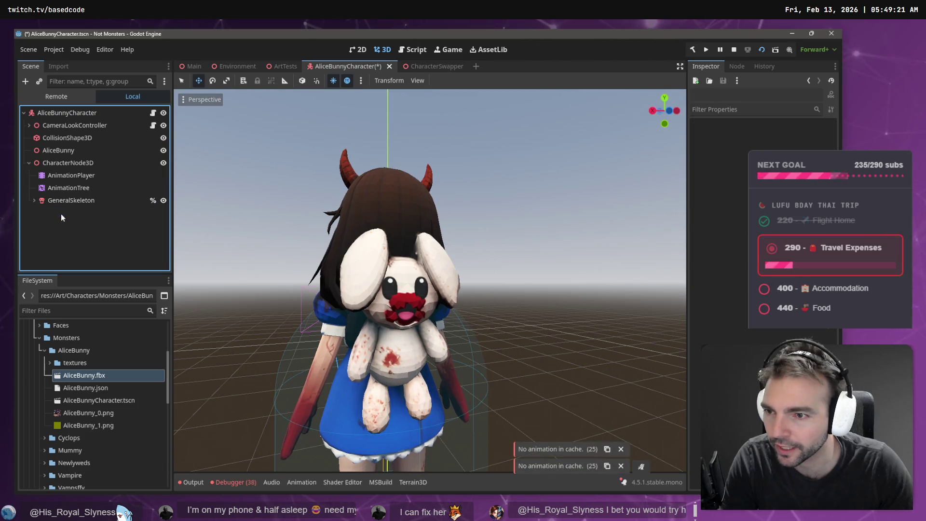
- Review AliceBunny.fbx's import settings, including the Advanced import dialog
right_click(76, 377)
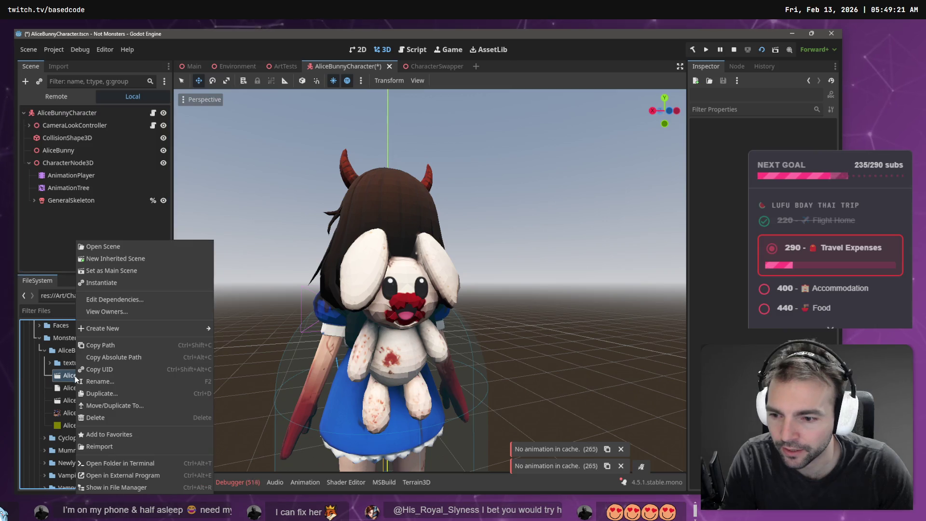
key("Escape")
left_click(58, 66)
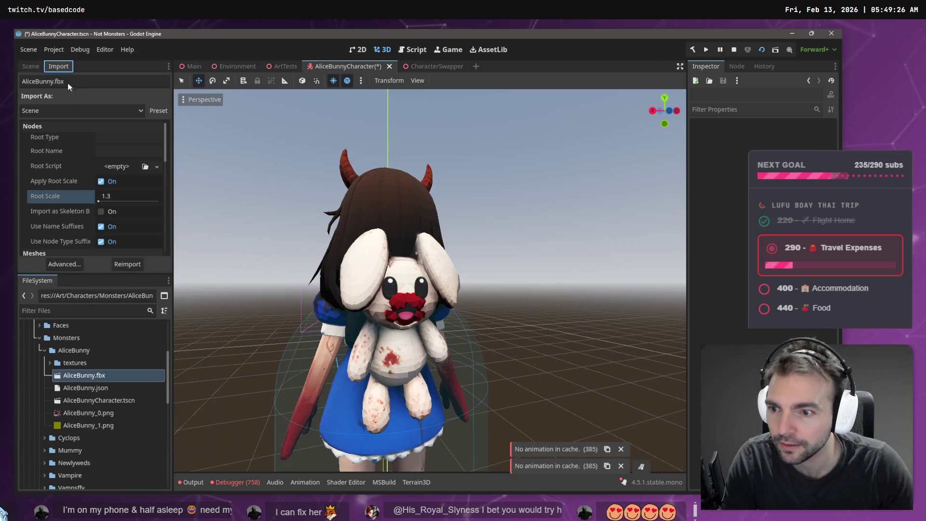
left_click(64, 264)
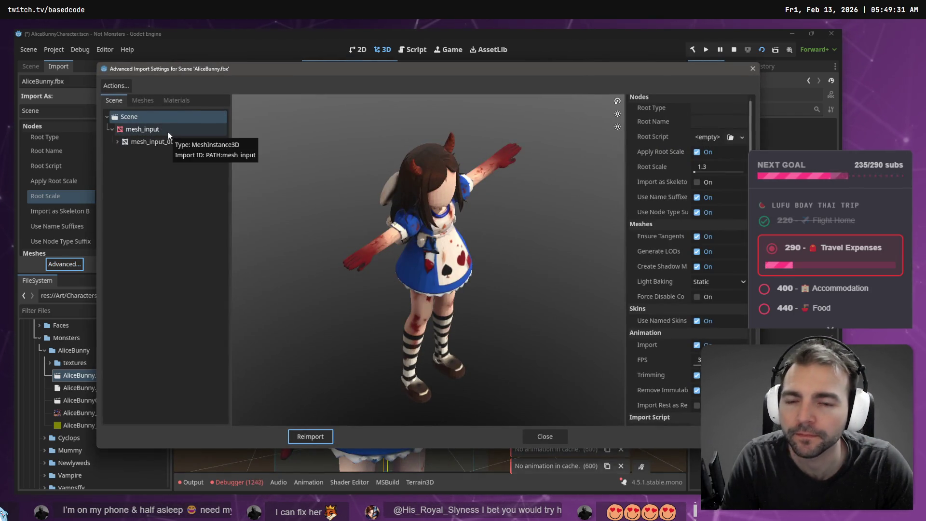
key("Escape")
- Switch between the Godot and Blender windows, ending in Blender
key("super")
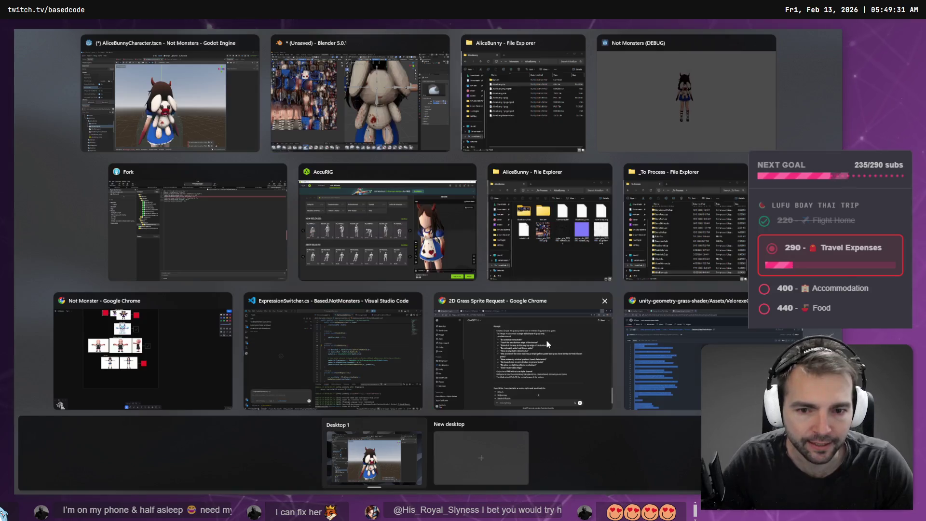
key("super")
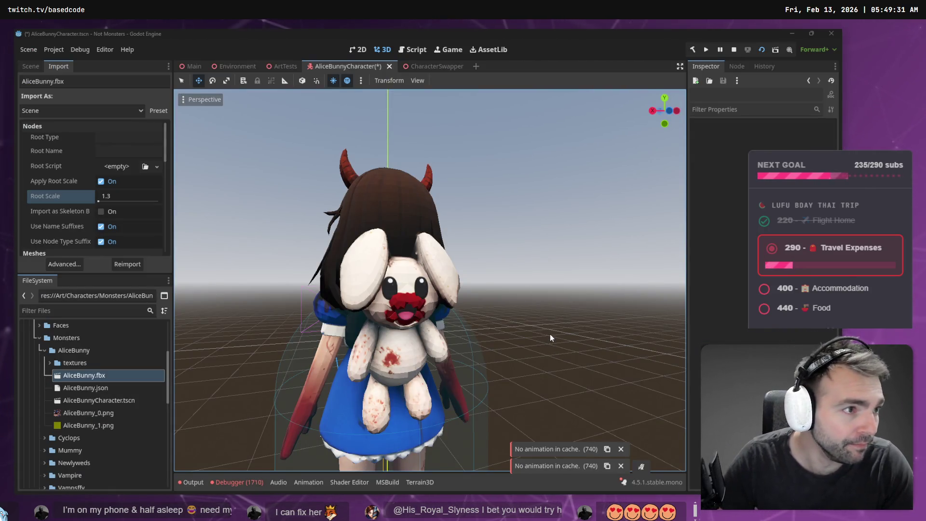
key("alt+Tab")
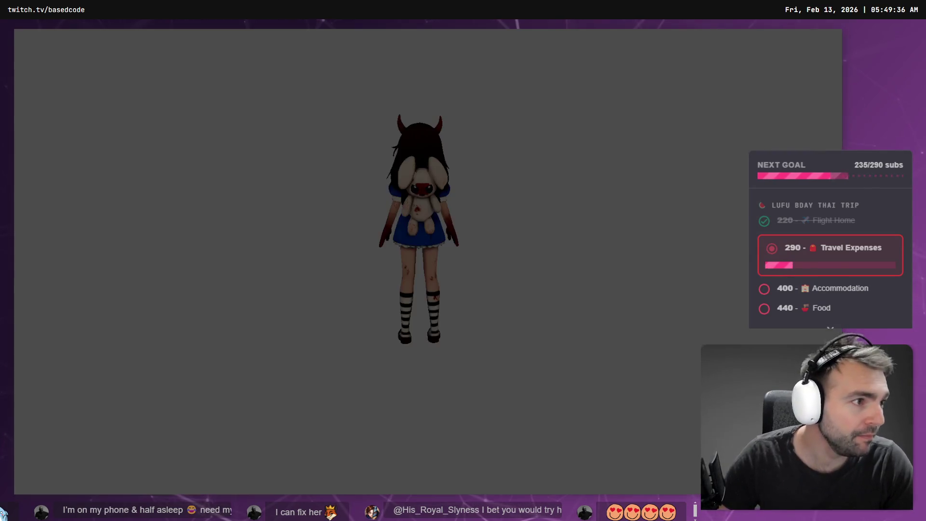
key("alt+Tab")
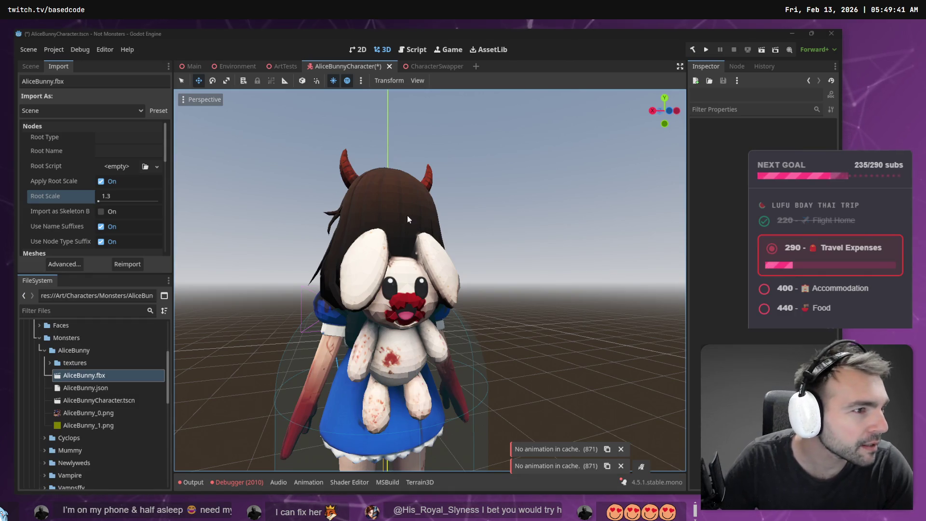
key("alt+Tab")
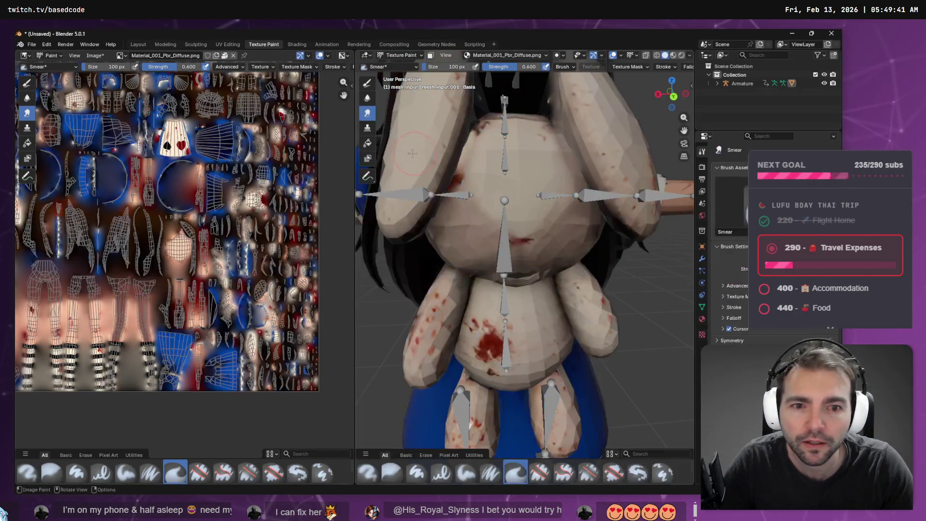
- Switch to the Modeling workspace and bring up the FBX export dialog
key("Tab")
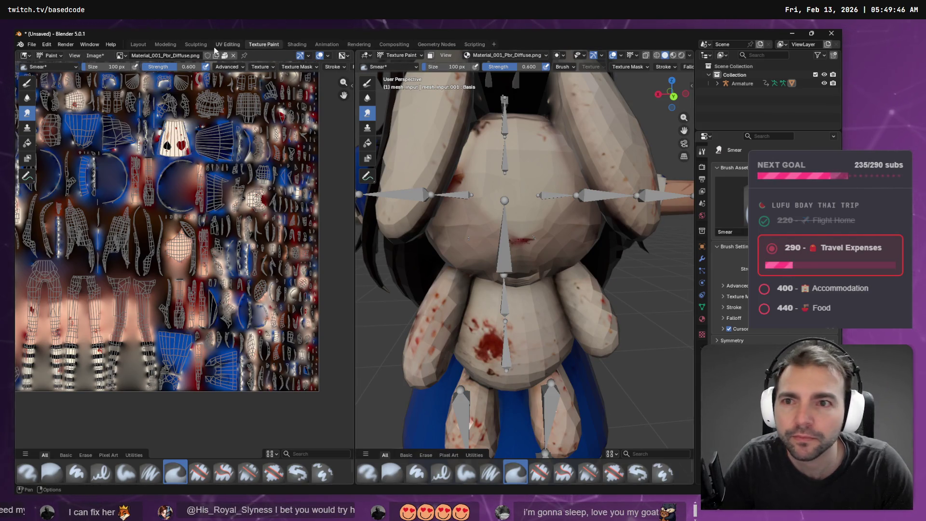
left_click(164, 44)
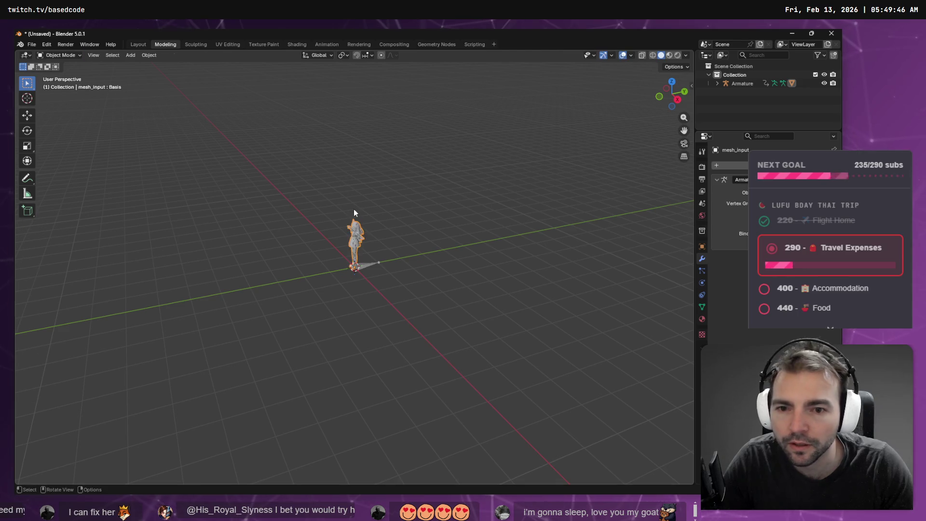
left_click(31, 44)
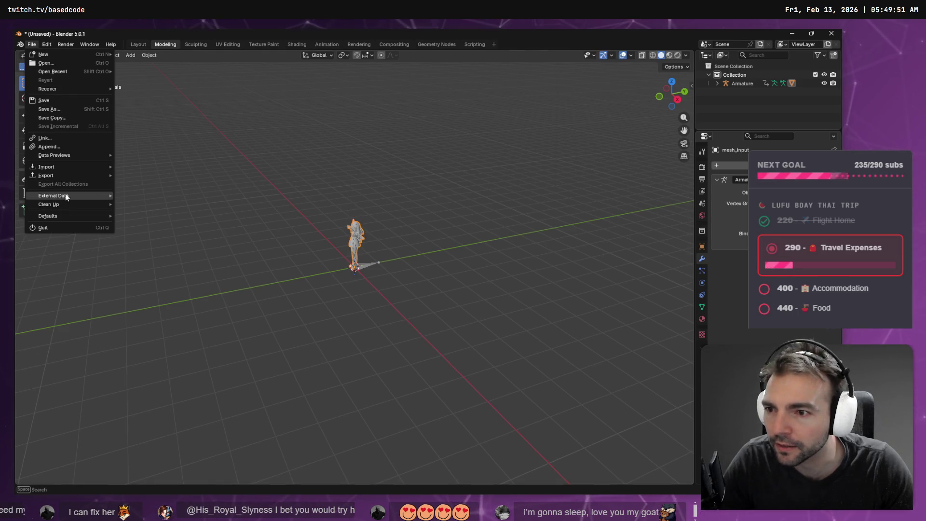
mouse_move(68, 175)
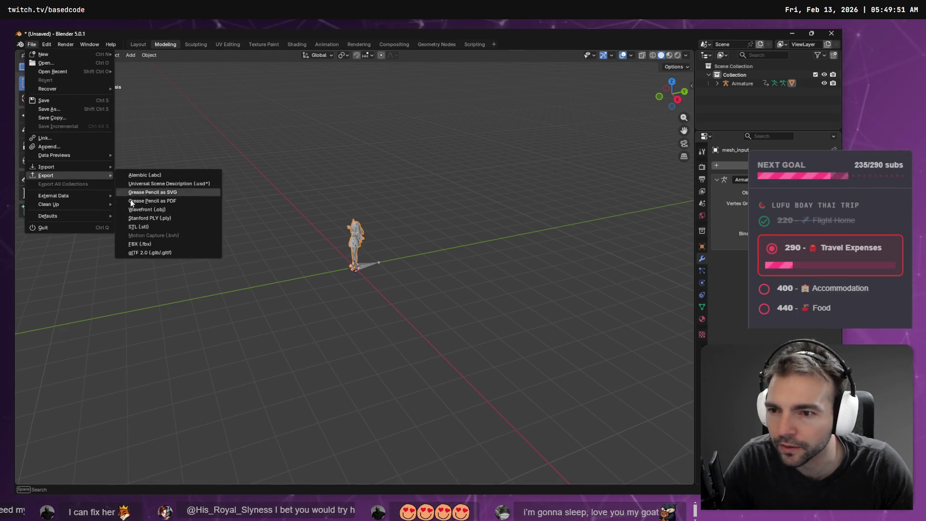
left_click(157, 246)
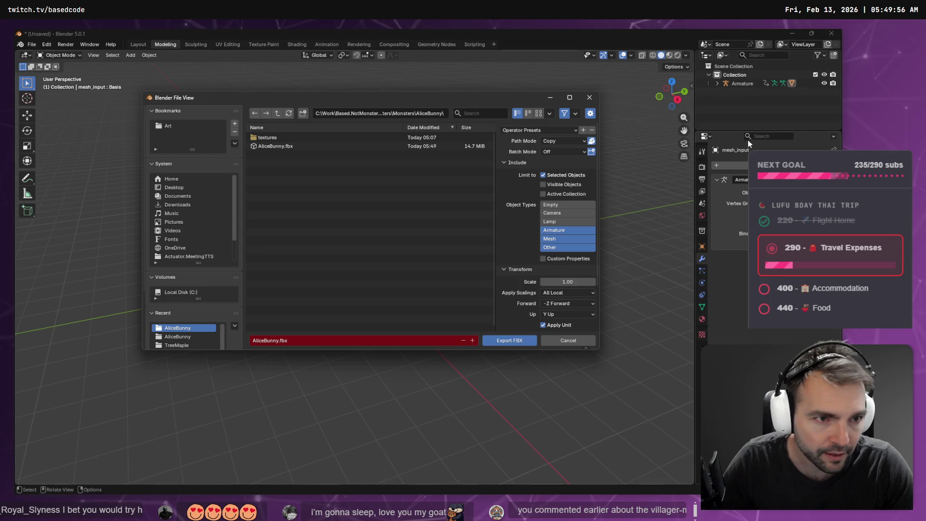
- Export only the selected Armature over AliceBunny.fbx and check the reimport in Godot
left_click(739, 83)
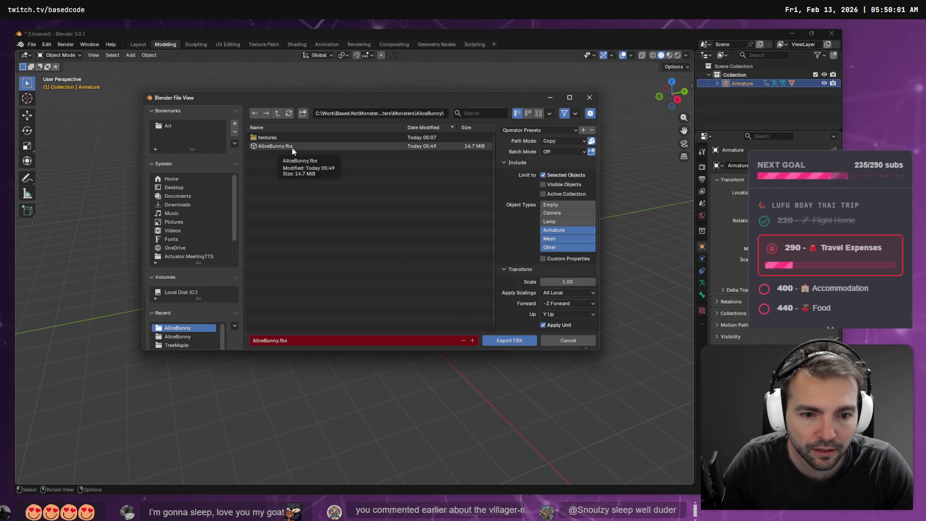
scroll(543, 270, "down", 3)
scroll(543, 270, "up", 3)
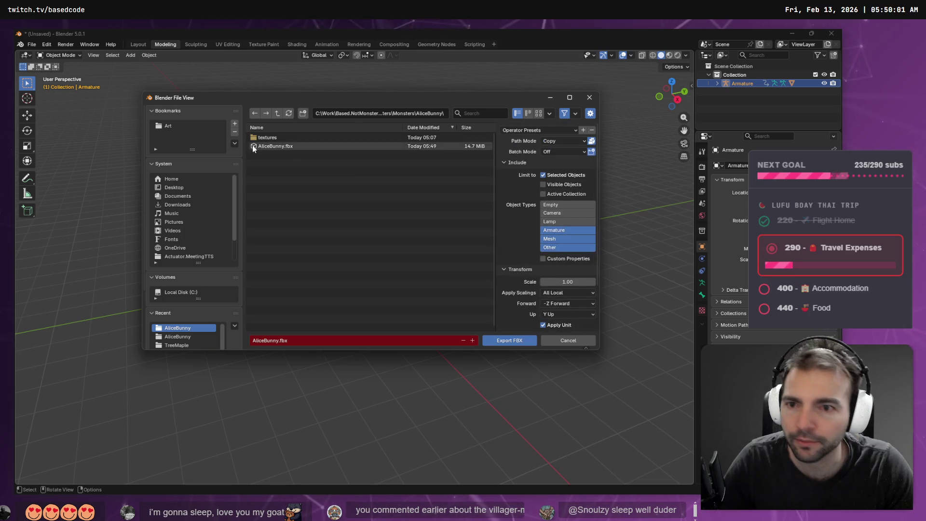
double_click(275, 146)
key("alt+Tab")
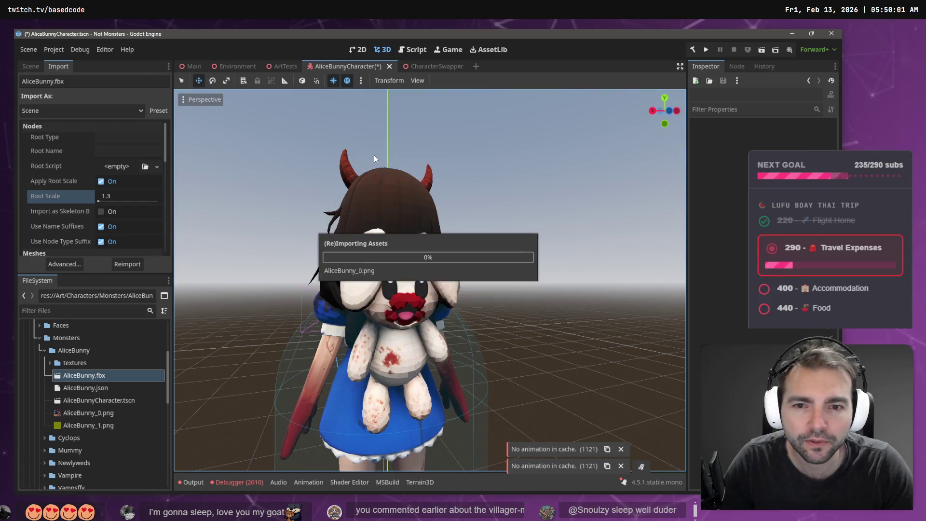
key("alt+Tab")
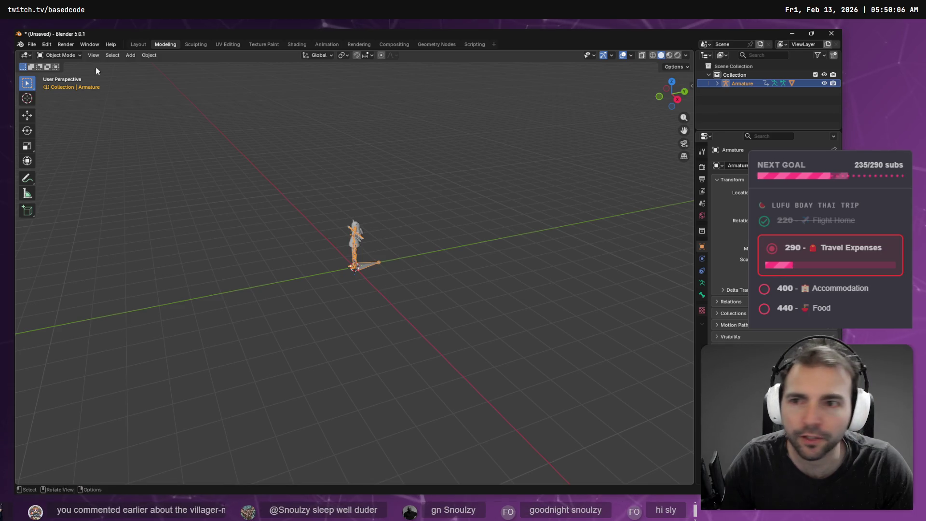
- Start another FBX export, cancel it, and return to Godot
left_click(32, 44)
mouse_move(46, 176)
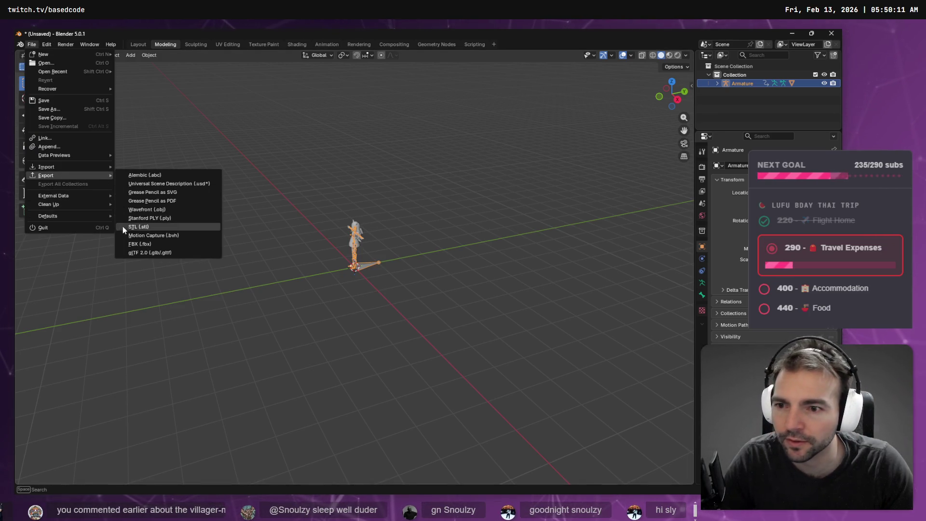
left_click(140, 244)
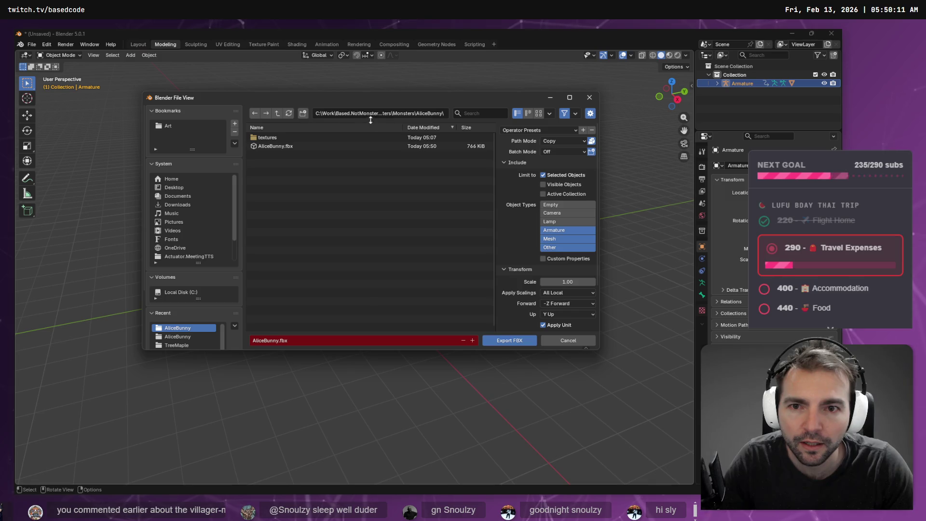
key("Return")
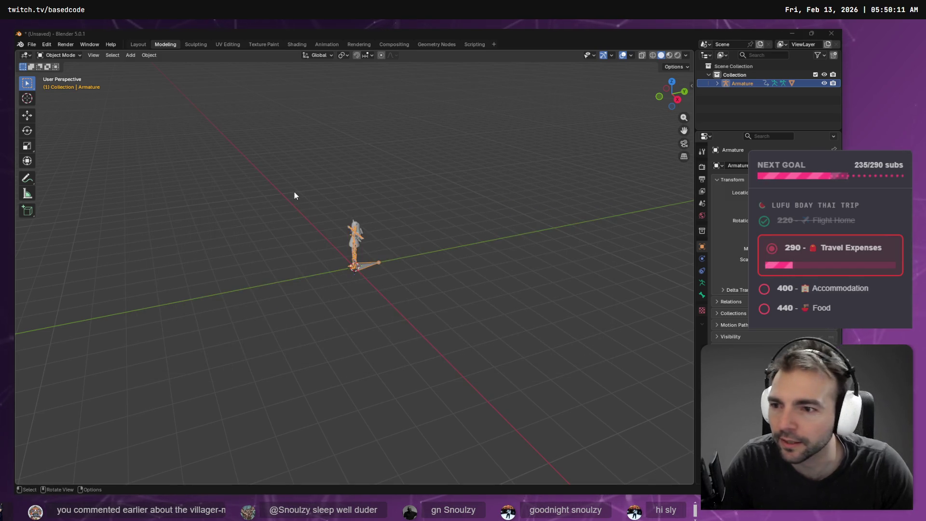
key("alt+Tab")
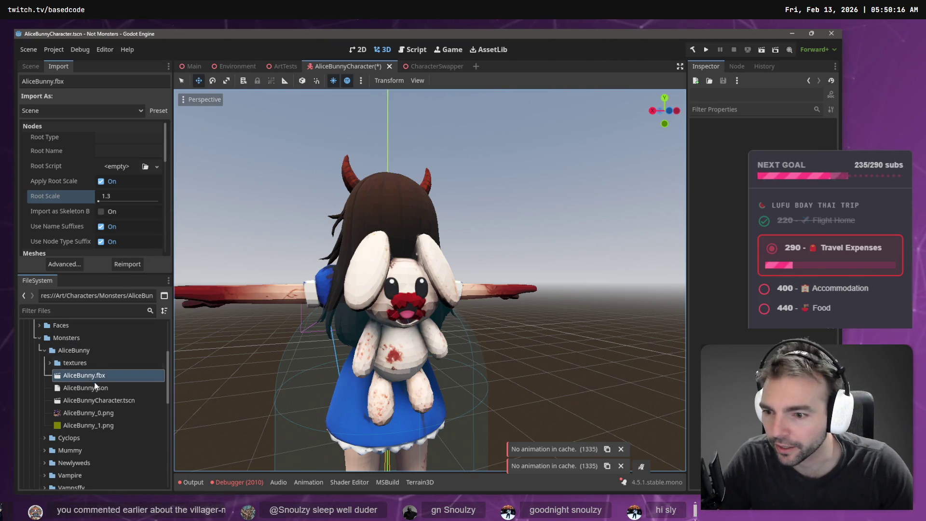
- Preview the Armature and Skeleton3D in AliceBunny.fbx's advanced import settings, then return to Blender
left_click(65, 263)
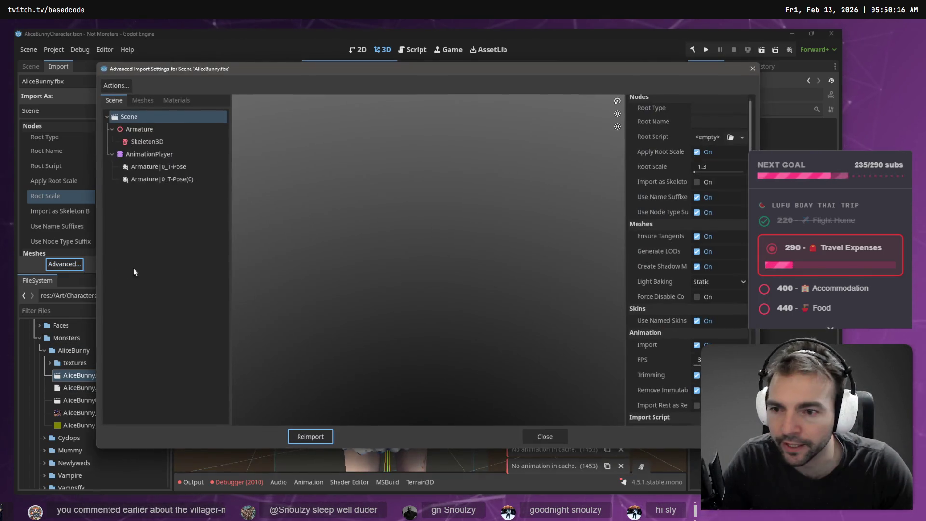
left_click(147, 141)
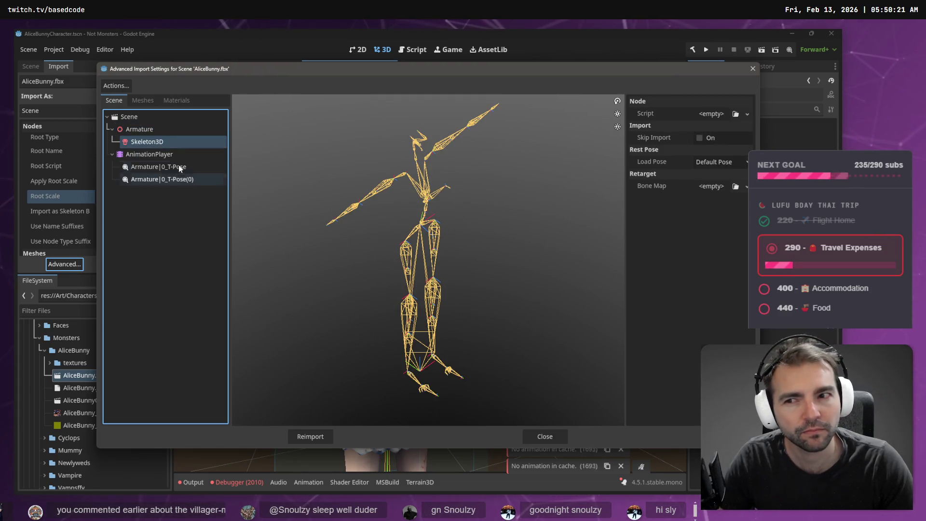
left_click(157, 128)
left_click(150, 142)
key("Escape")
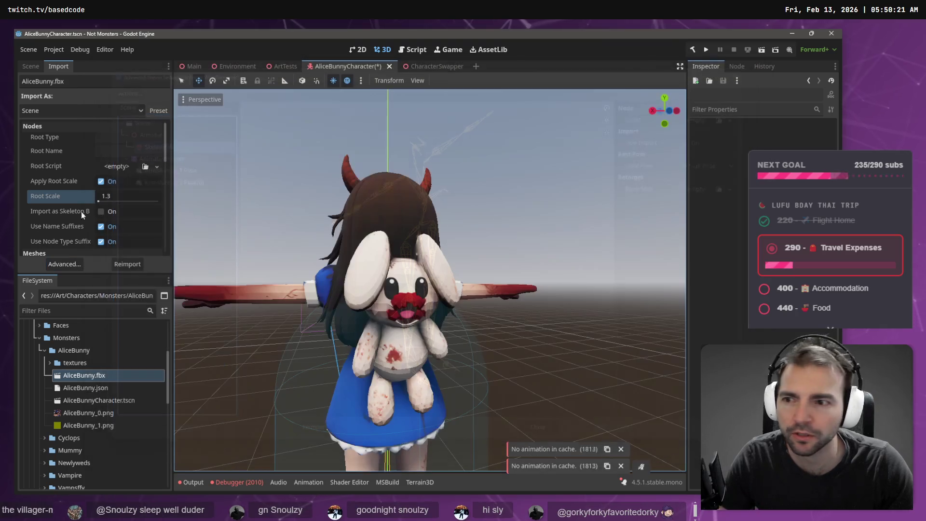
double_click(80, 375)
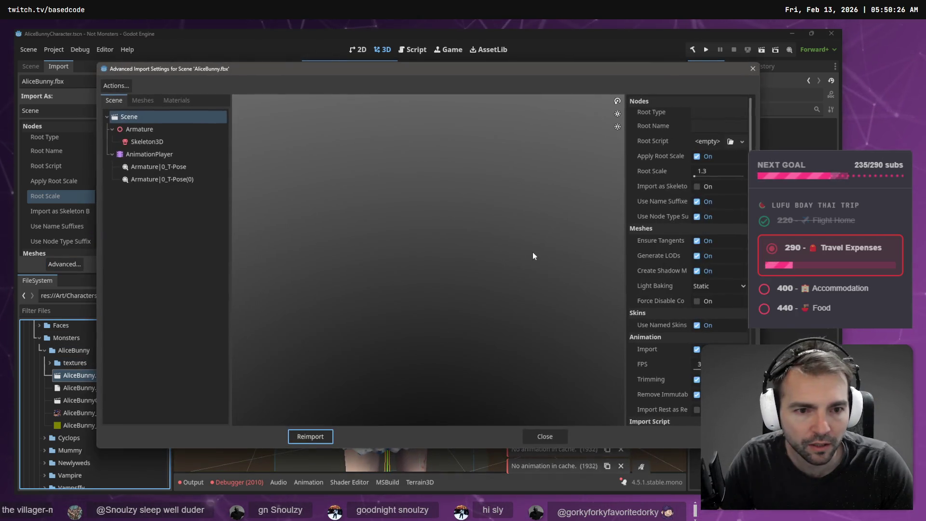
key("Escape")
key("alt+Tab")
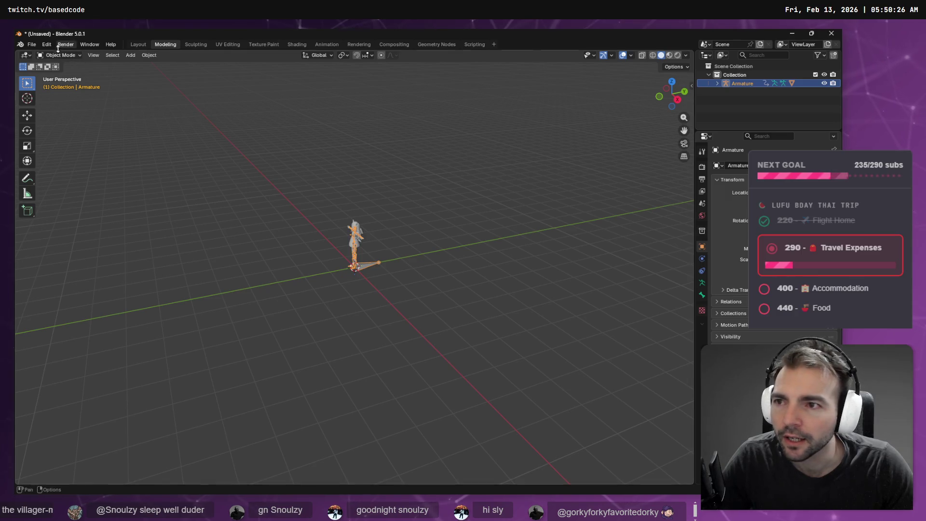
- Expand the Armature in the Outliner and select it together with mesh_input
left_click(280, 164)
left_click(718, 83, "shift")
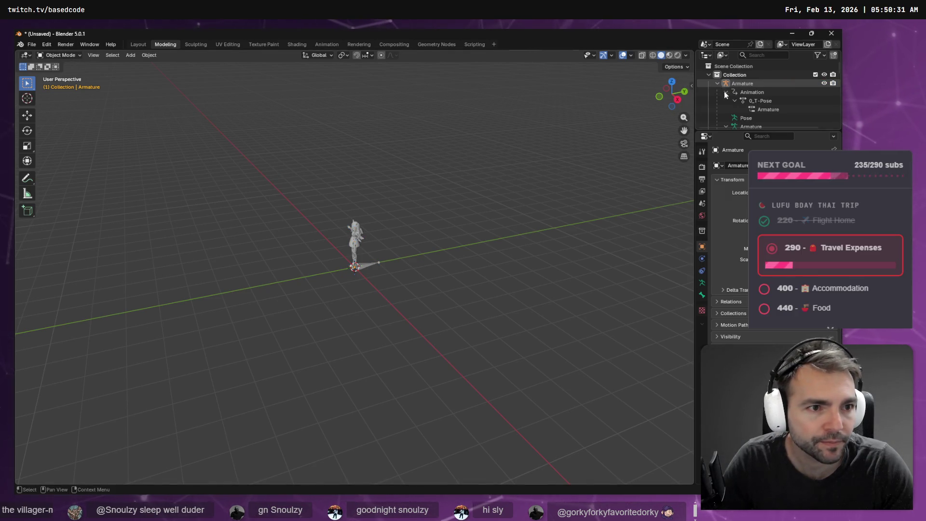
left_click(726, 92)
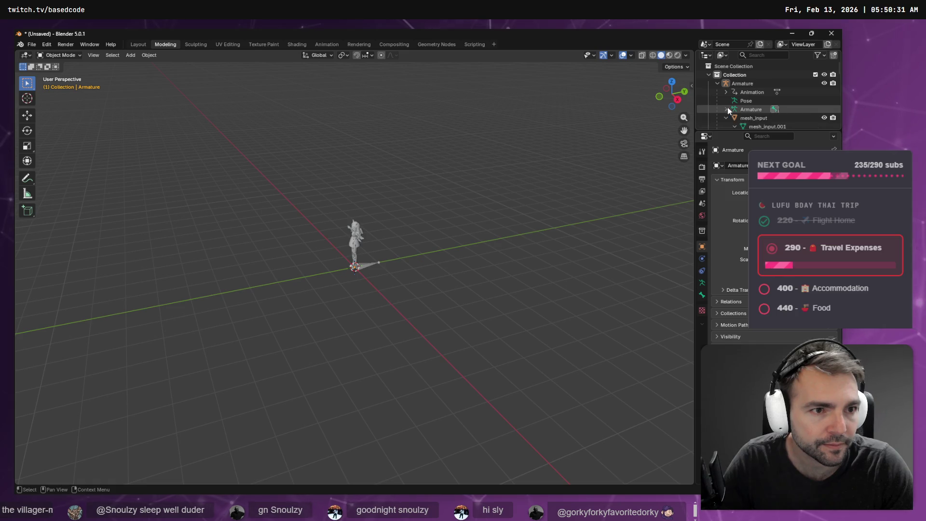
left_click(726, 109)
left_click(740, 119)
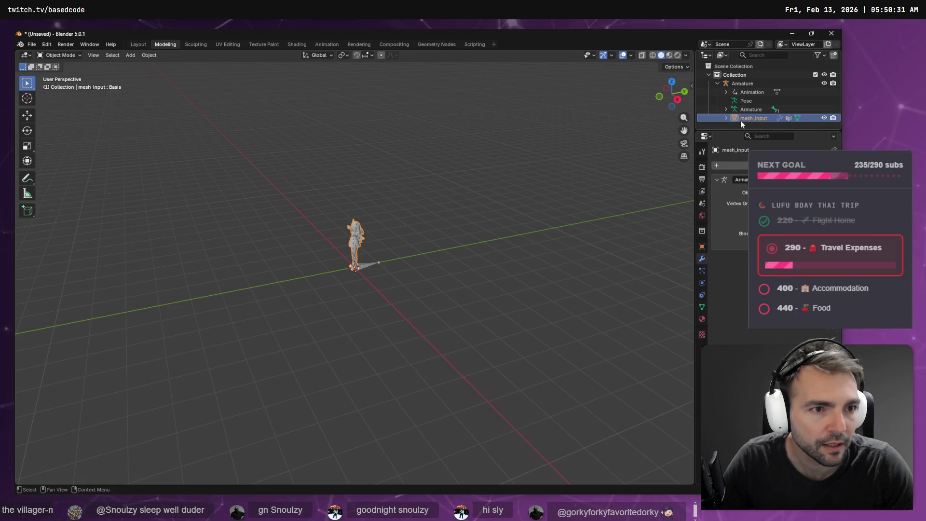
left_click(739, 85, "shift")
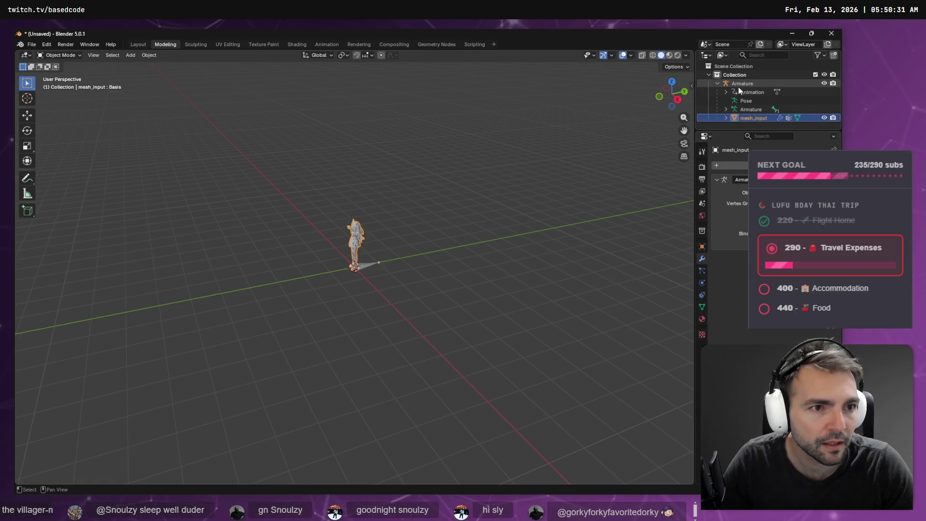
- Export the selection as FBX over AliceBunny.fbx and open its import settings in Godot
left_click(39, 43)
mouse_move(47, 178)
left_click(149, 241)
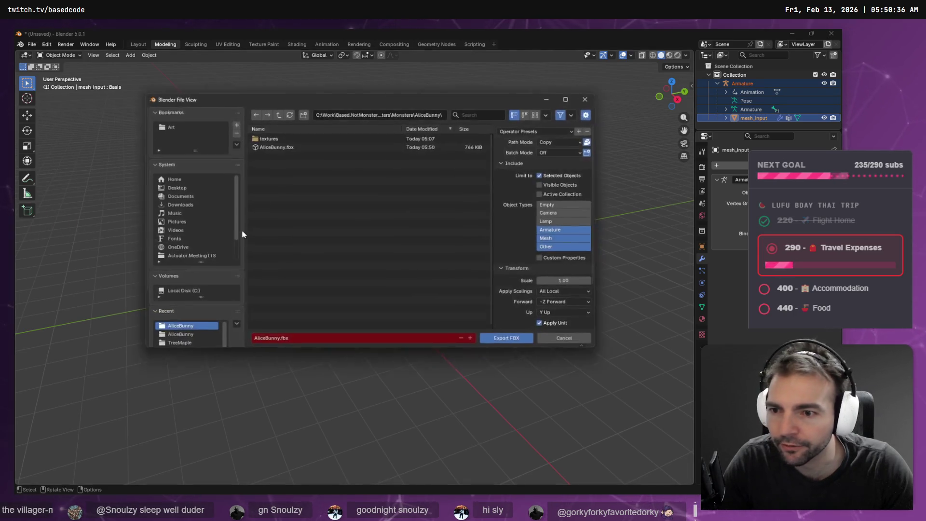
double_click(267, 146)
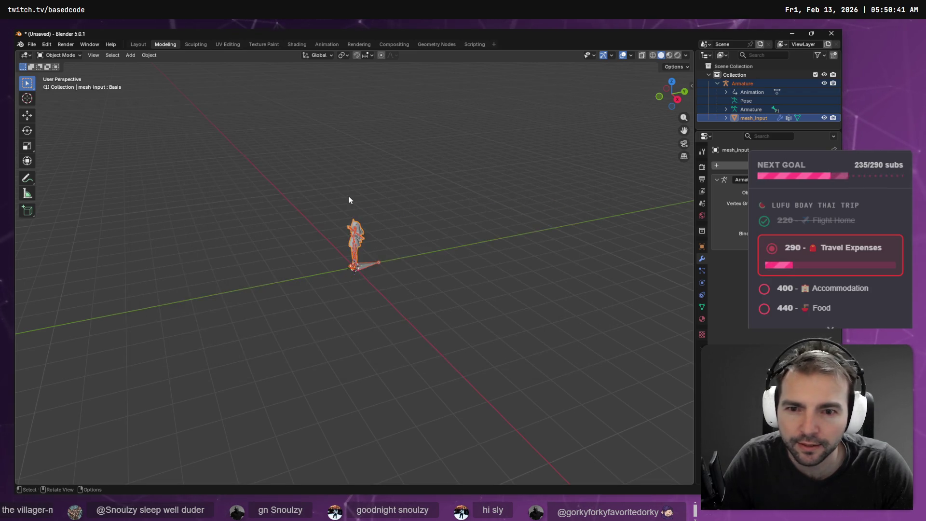
key("alt+Tab")
double_click(79, 375)
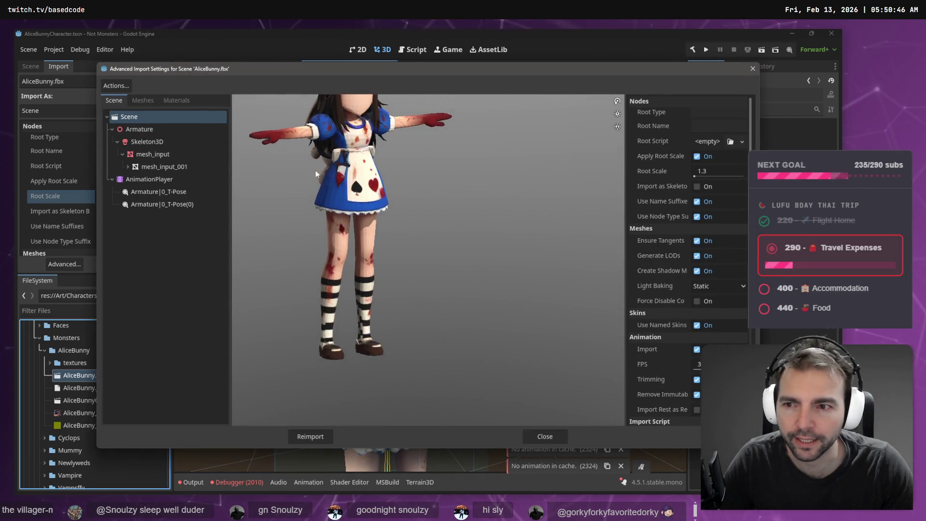
- Give Skeleton3D a New BoneMap using SkeletonProfileHumanoid and reimport AliceBunny.fbx
left_click(172, 140)
left_click(744, 185)
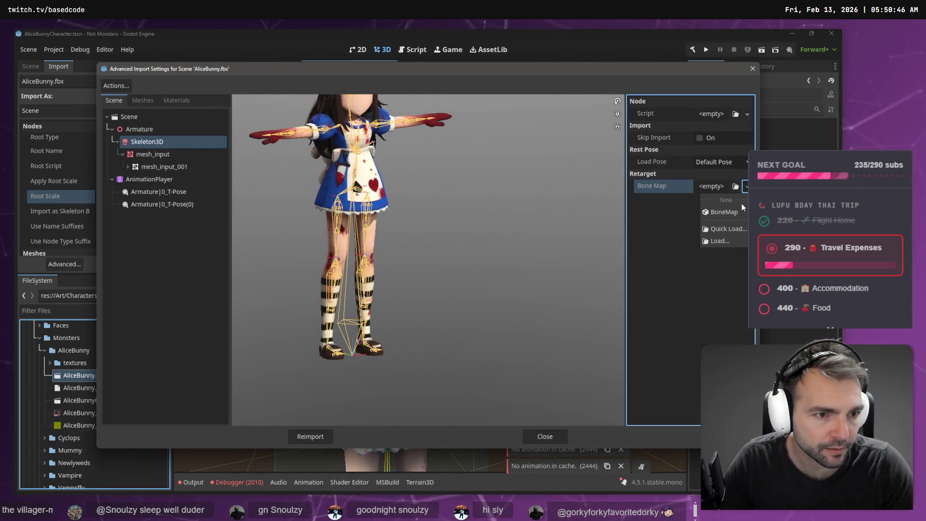
left_click(718, 187)
left_click(740, 201)
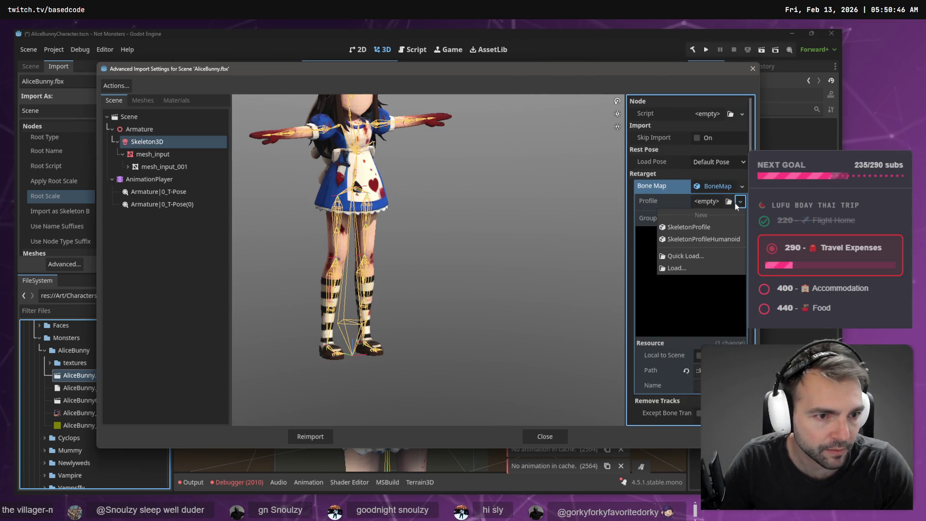
left_click(716, 244)
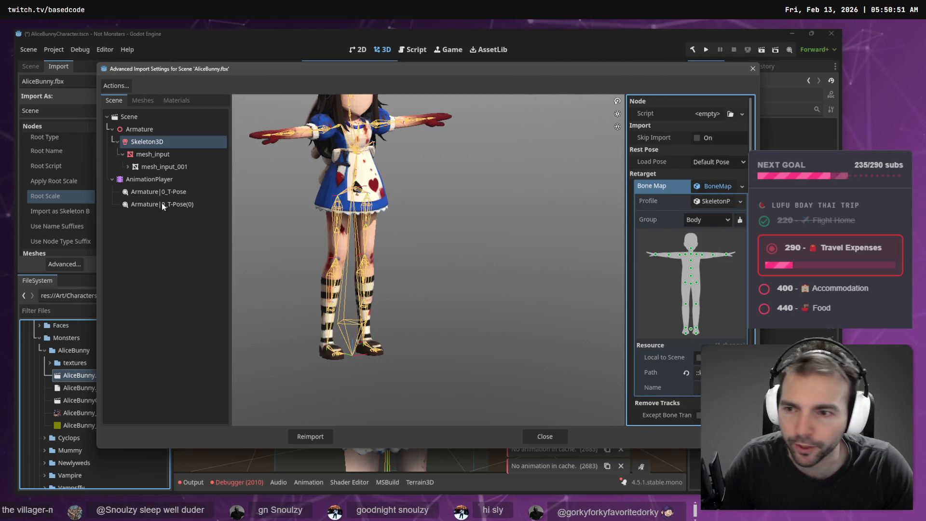
left_click(310, 436)
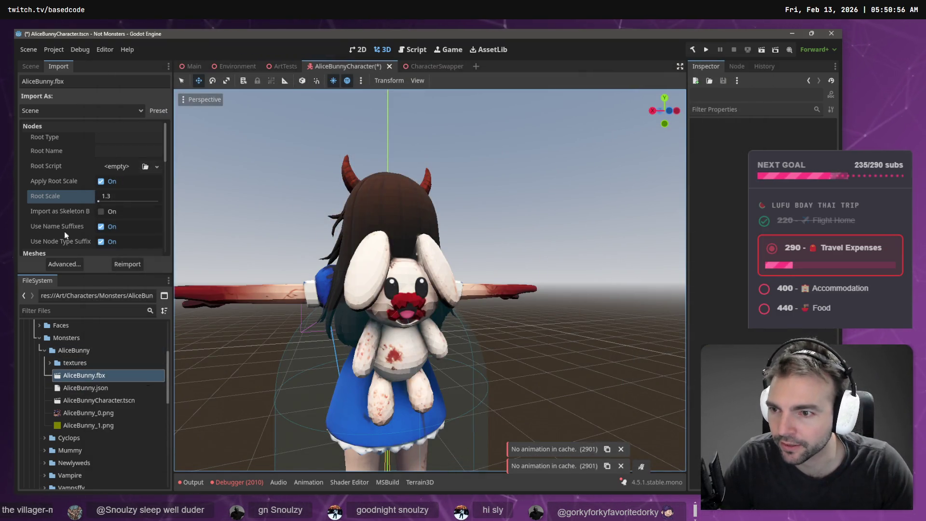
- Add AliceBunny.fbx to the scene at x position 0, then undo the addition
left_click(29, 67)
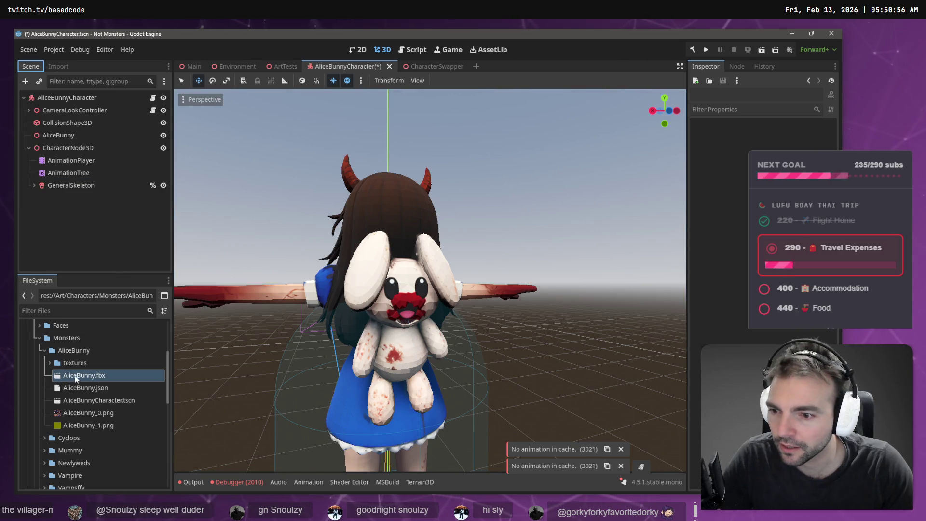
mouse_move(76, 379)
left_mouse_down()
mouse_move(52, 208)
mouse_move(463, 405)
mouse_move(530, 424)
left_mouse_up()
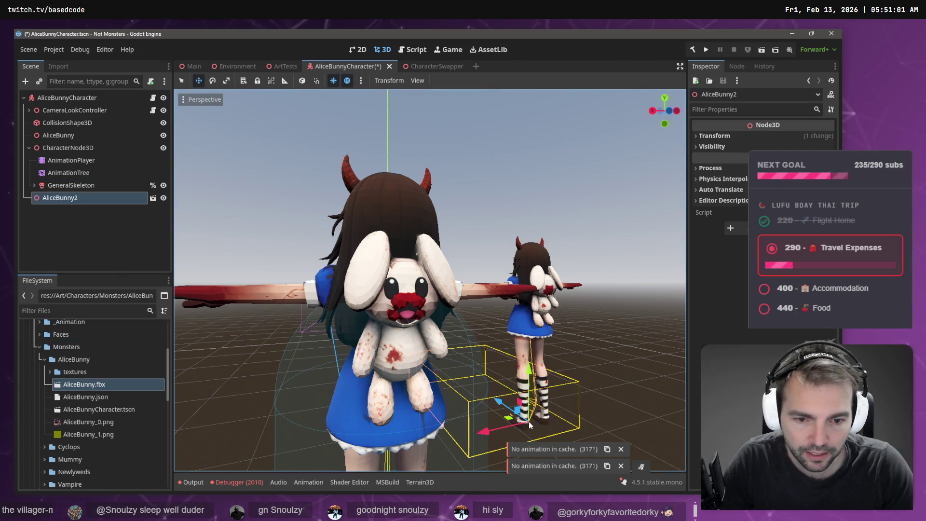
left_click(714, 136)
left_click(718, 160)
type("0")
key("Return")
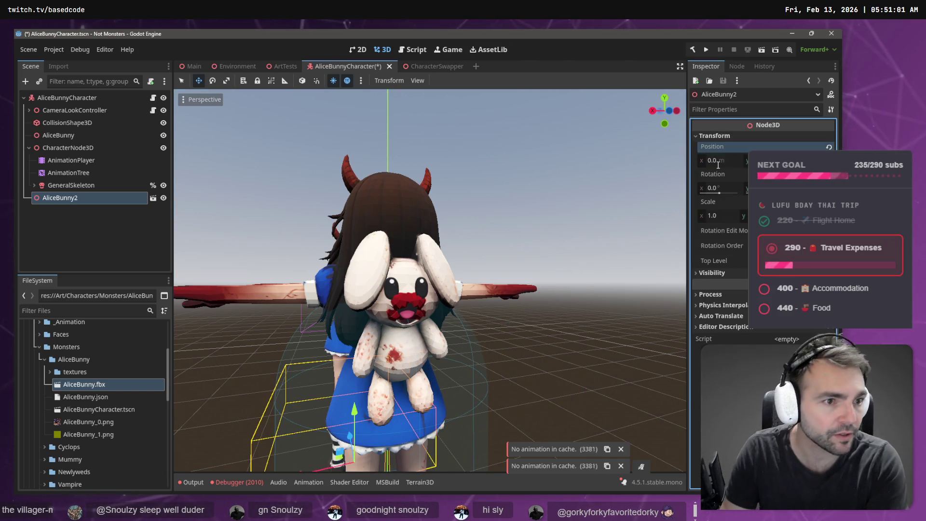
key("ctrl+z")
key("ctrl+z")
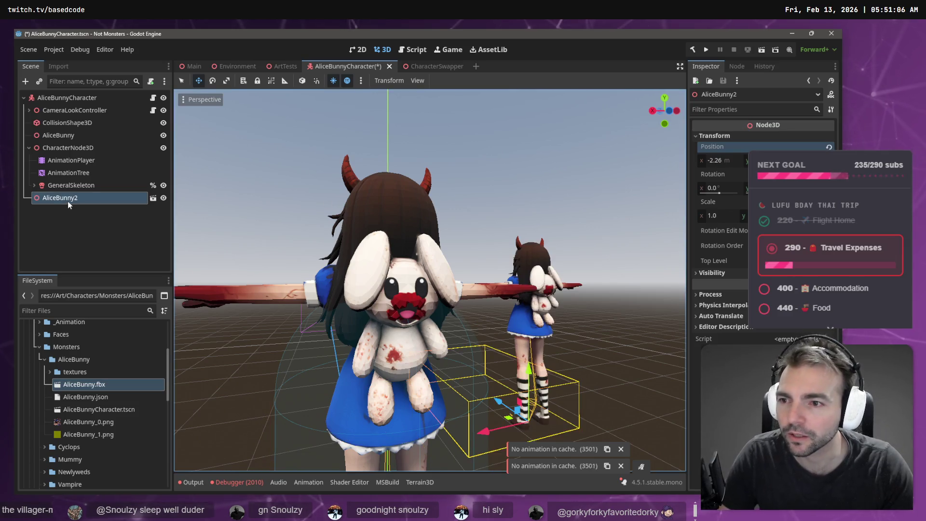
- Move AnimationTree to the end of CharacterNode3D
left_click(71, 148)
left_click(70, 172)
left_click(80, 163)
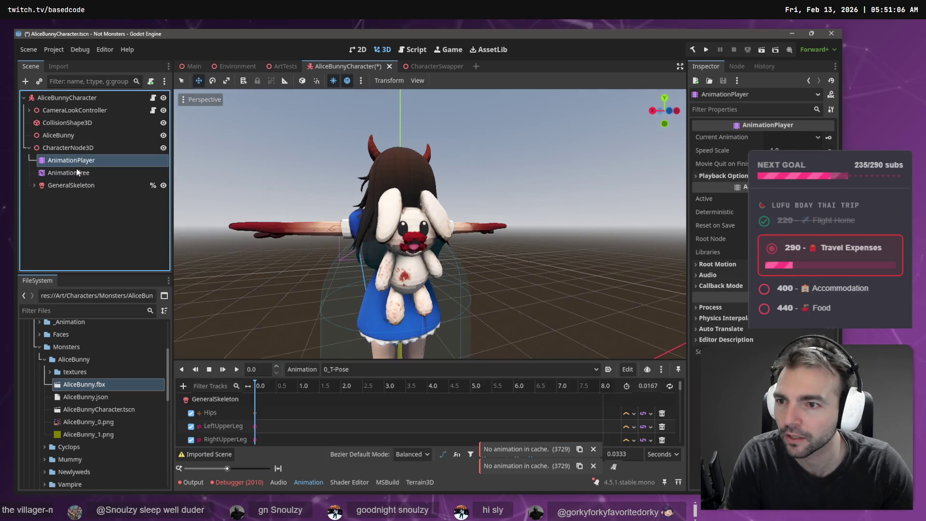
mouse_move(72, 172)
left_mouse_down()
mouse_move(60, 103)
mouse_move(66, 148)
left_mouse_up()
- Delete the old AnimationPlayer and GeneralSkeleton nodes
left_click(71, 160)
key("Delete")
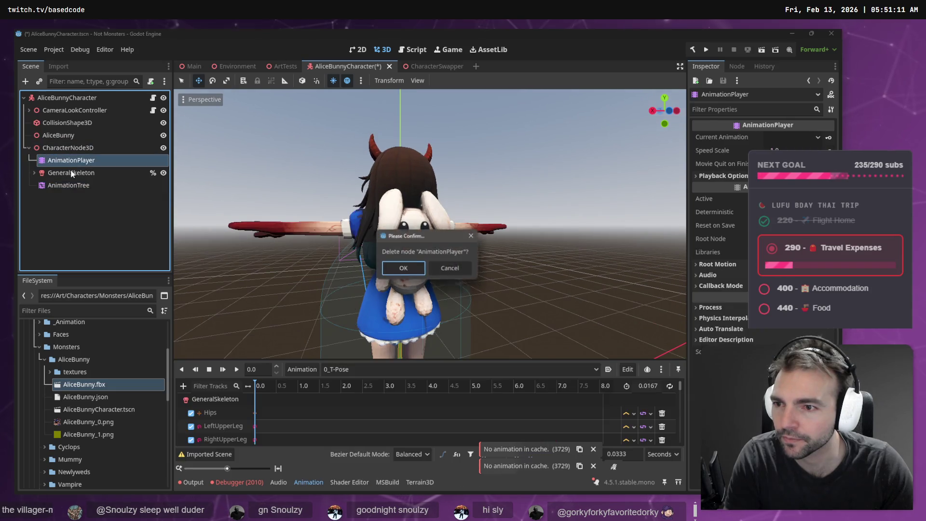
key("Return")
key("Delete")
key("Return")
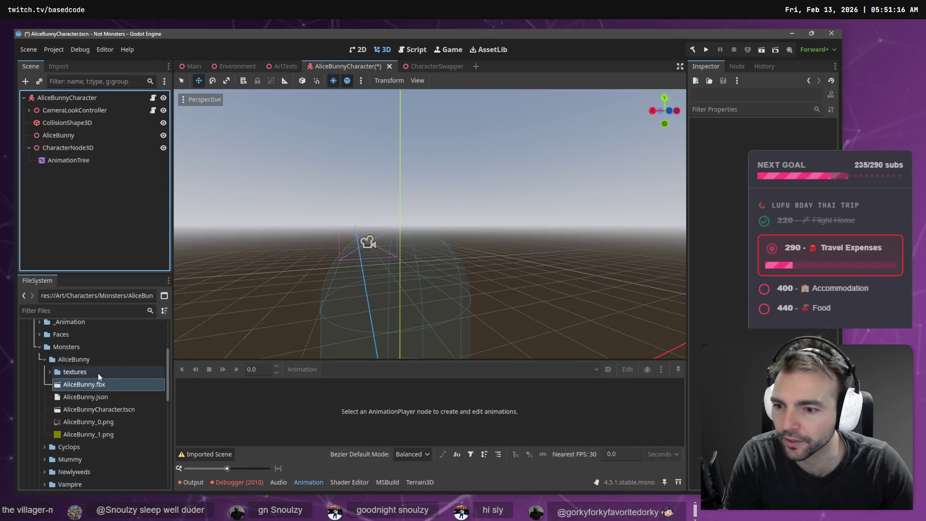
- Drop AliceBunny.fbx into the viewport and set its position to 0
mouse_move(96, 385)
left_mouse_down()
mouse_move(343, 303)
mouse_move(379, 320)
left_mouse_up()
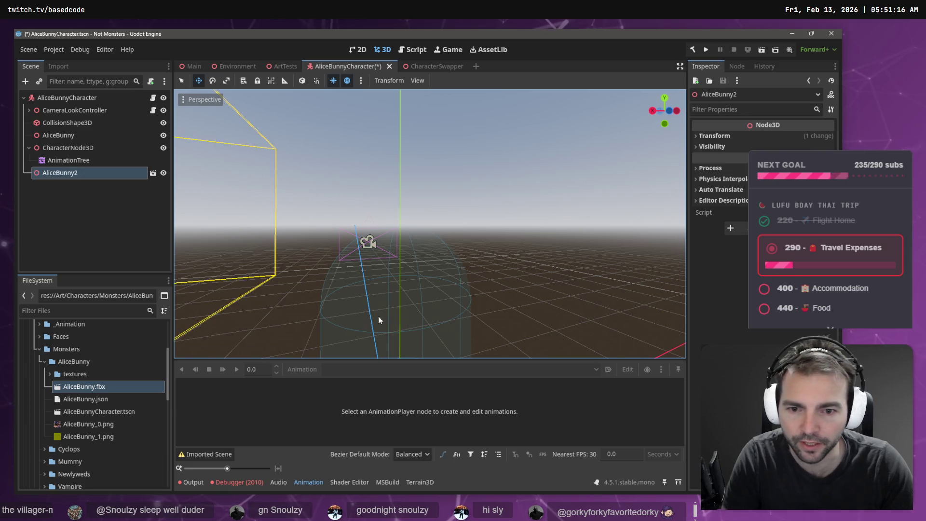
left_click(712, 146)
left_click(721, 135)
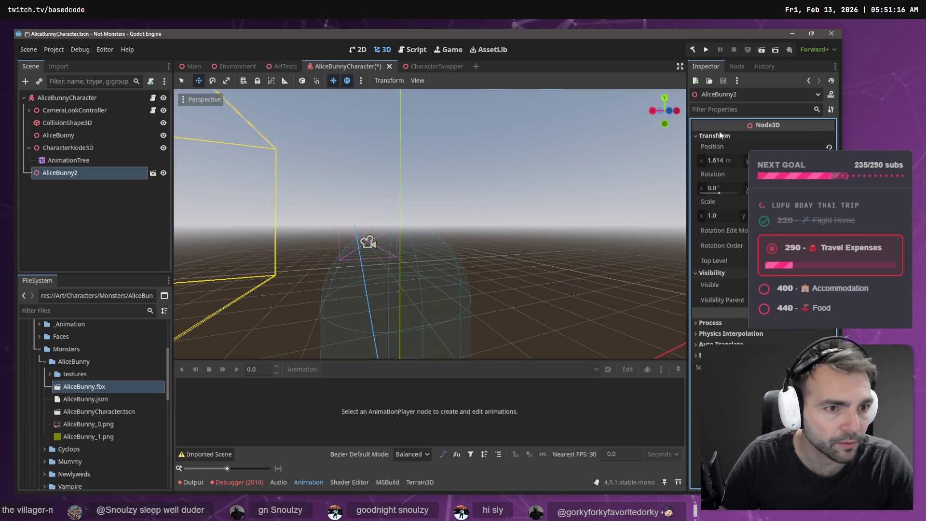
type("0")
key("Return")
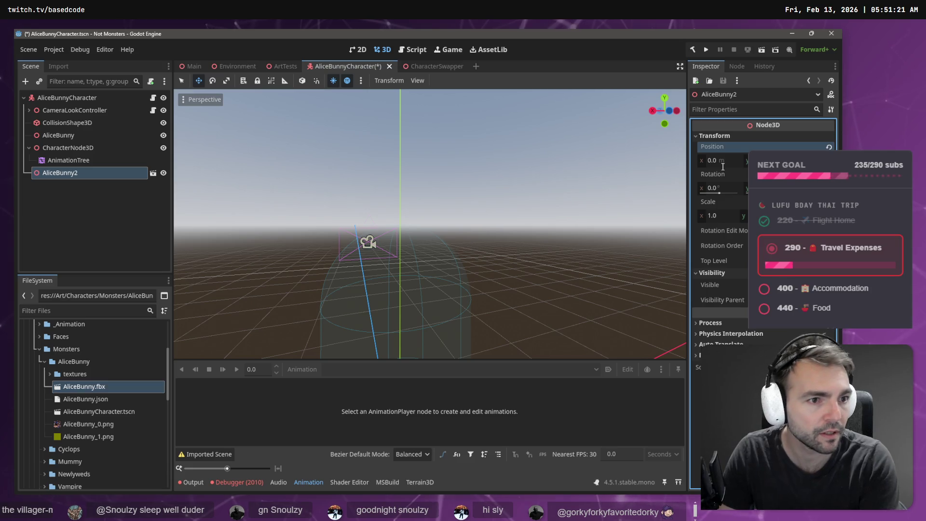
type("0")
key("Return")
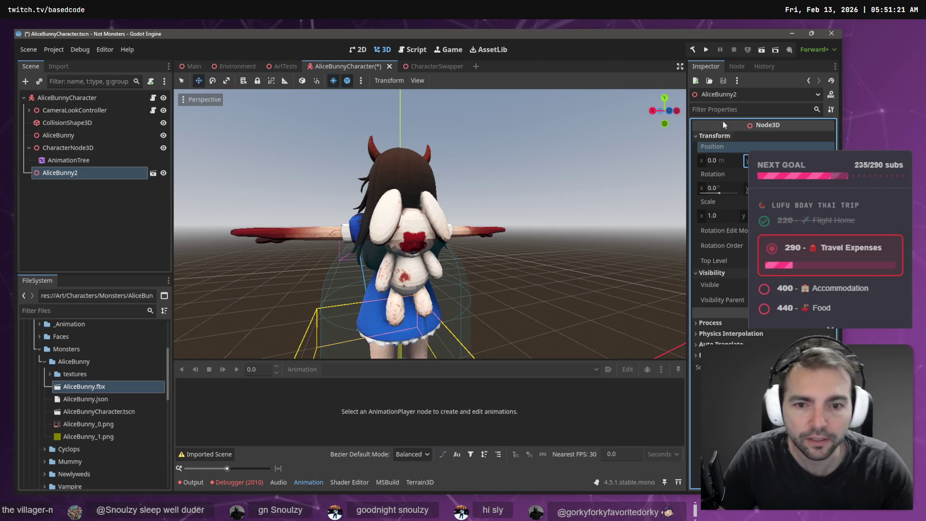
- Delete the old AliceBunny node
right_click(67, 173)
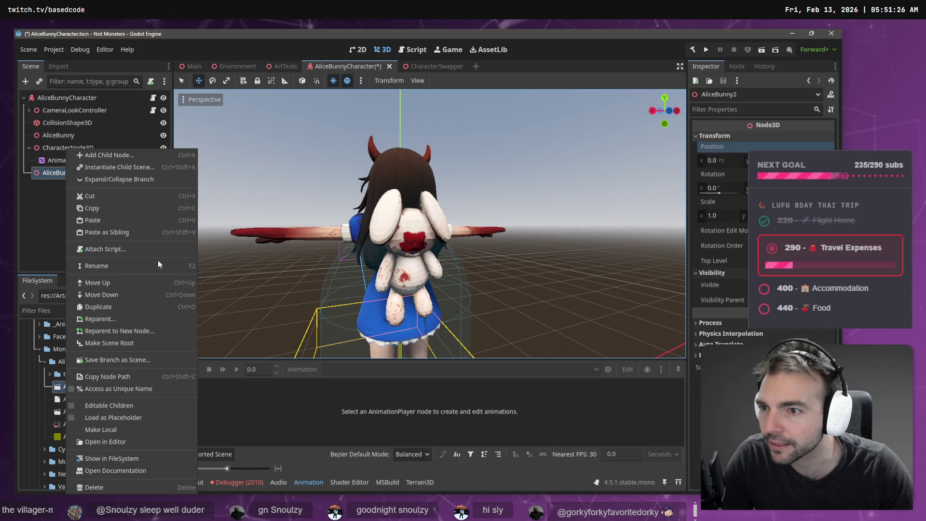
left_click(50, 137)
left_click(49, 137)
key("Delete")
key("Return")
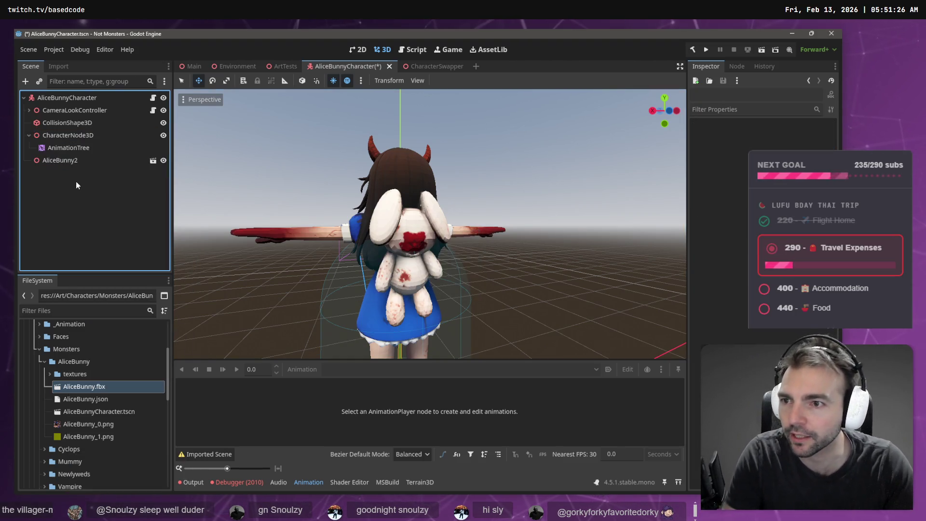
- Make AliceBunny2 local and move its GeneralSkeleton and AnimationPlayer under CharacterNode3D
left_click(142, 432)
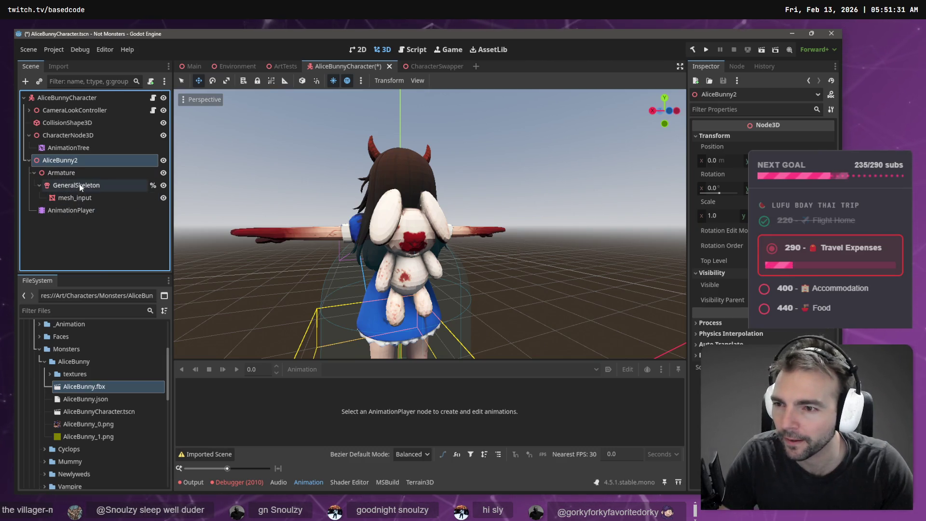
left_click(56, 173)
left_click(50, 186)
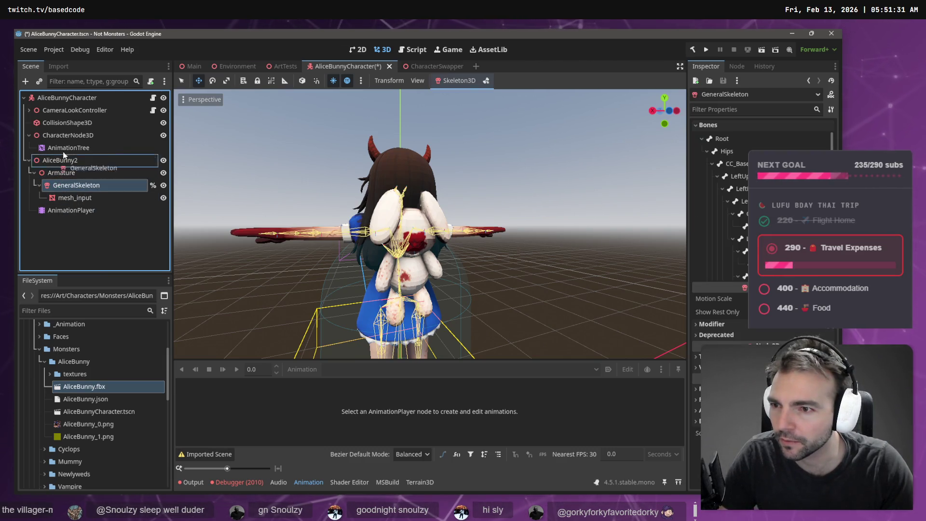
left_click_drag(63, 155, 67, 135)
mouse_move(71, 210)
left_mouse_down()
mouse_move(70, 146)
mouse_move(66, 156)
left_mouse_up()
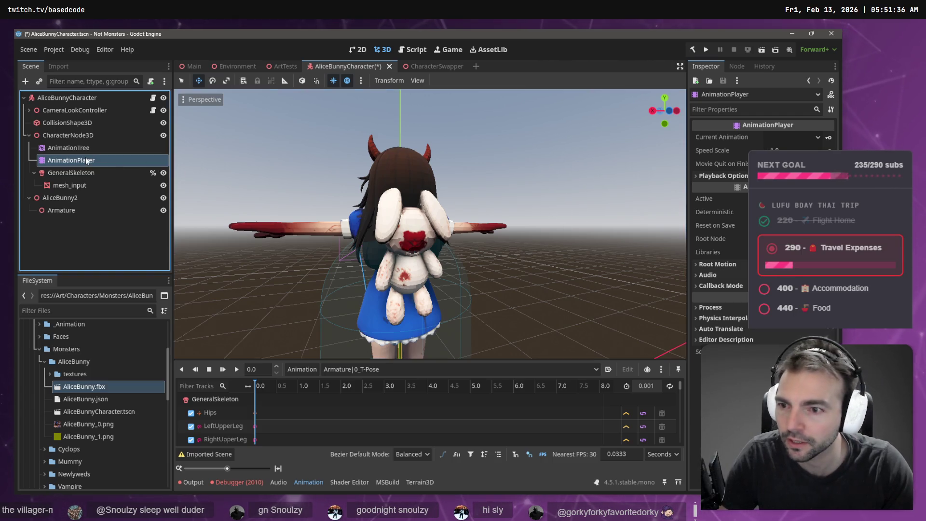
- Load the Animations library file into the AnimationPlayer's animation libraries
left_click(309, 370)
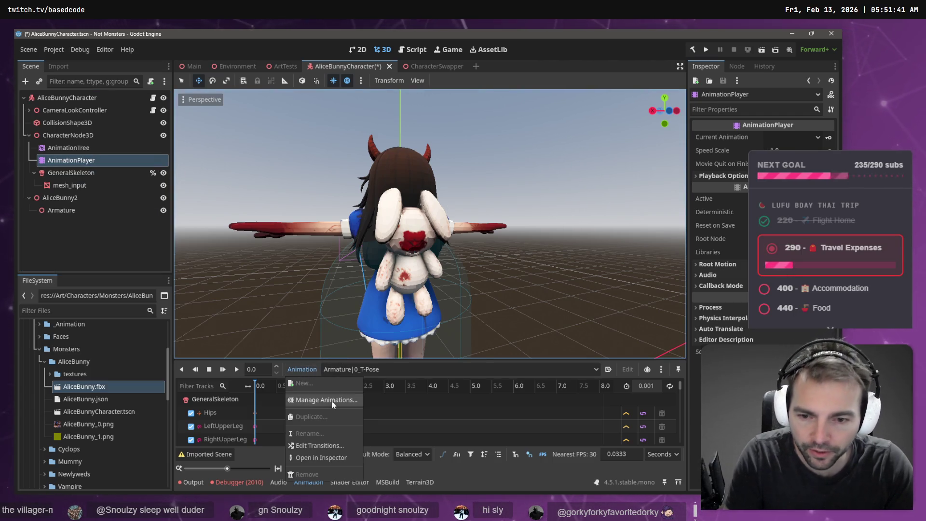
left_click(333, 405)
left_click(603, 157)
double_click(192, 82)
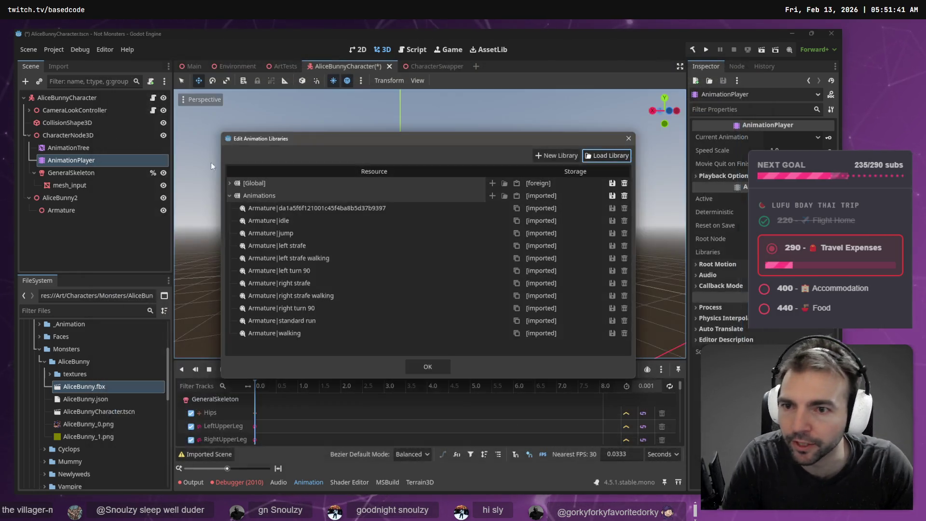
left_click(431, 368)
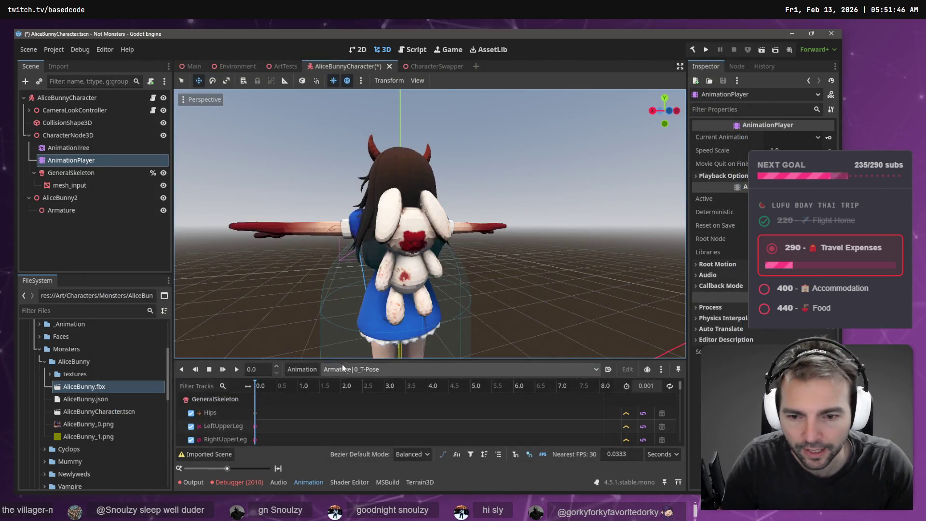
- Preview the Animations/Armature|left strafe animation on the character's GeneralSkeleton
left_click(343, 368)
left_click(416, 400)
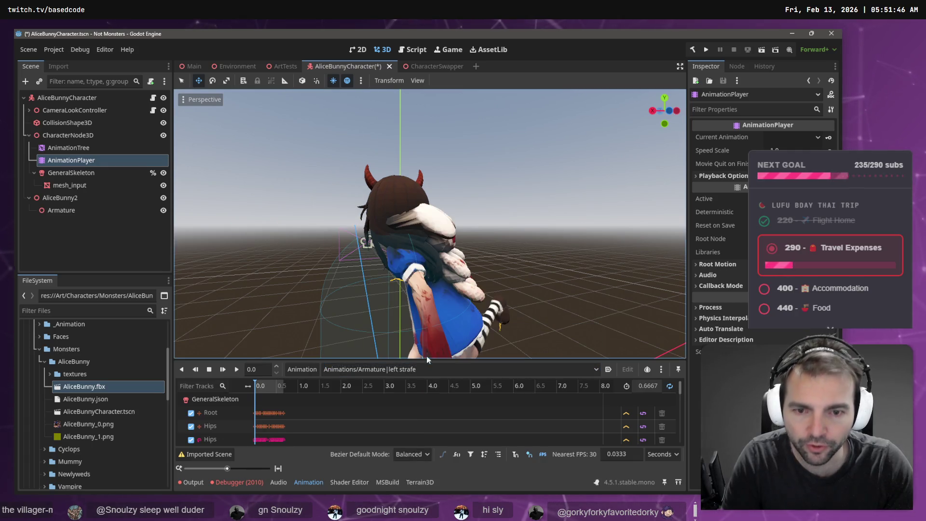
left_click(60, 174)
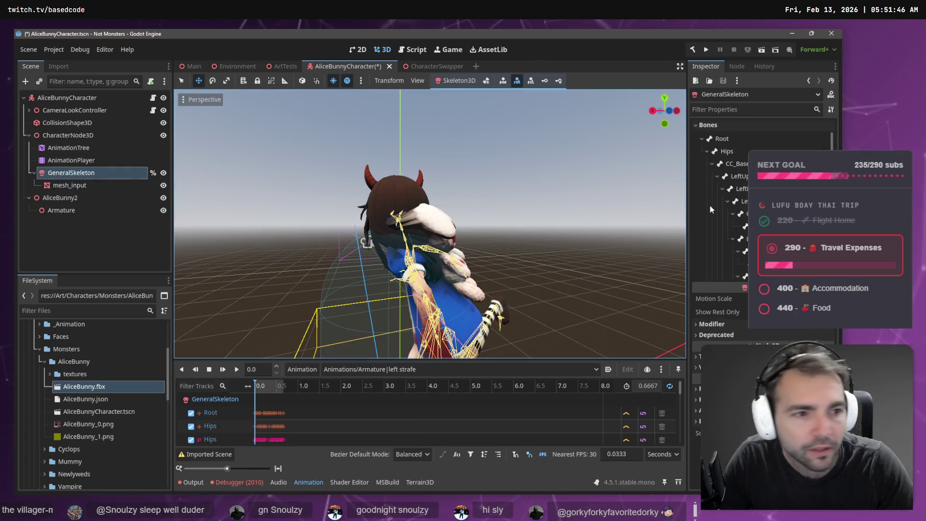
- Review the AnimationTree's Edit Filtered Tracks list, then save and run the game
left_click(68, 161)
left_click(68, 147)
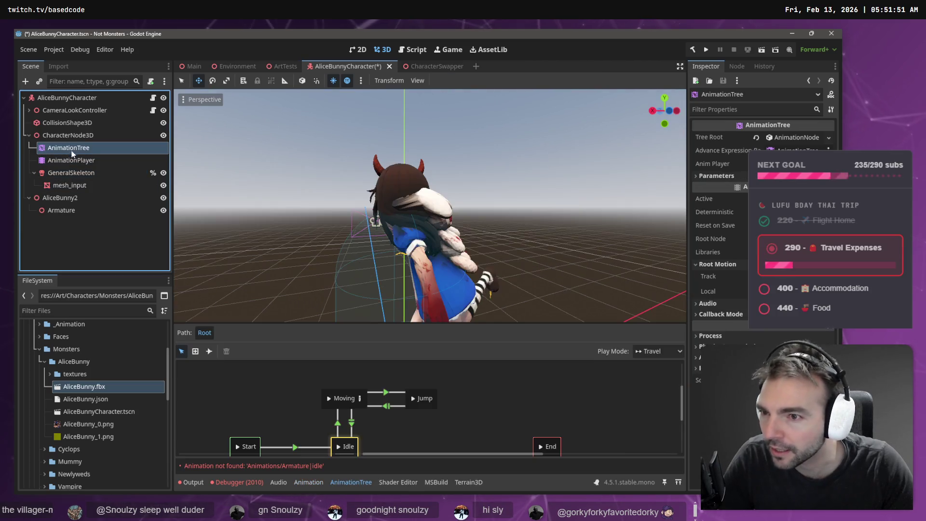
left_click(75, 160)
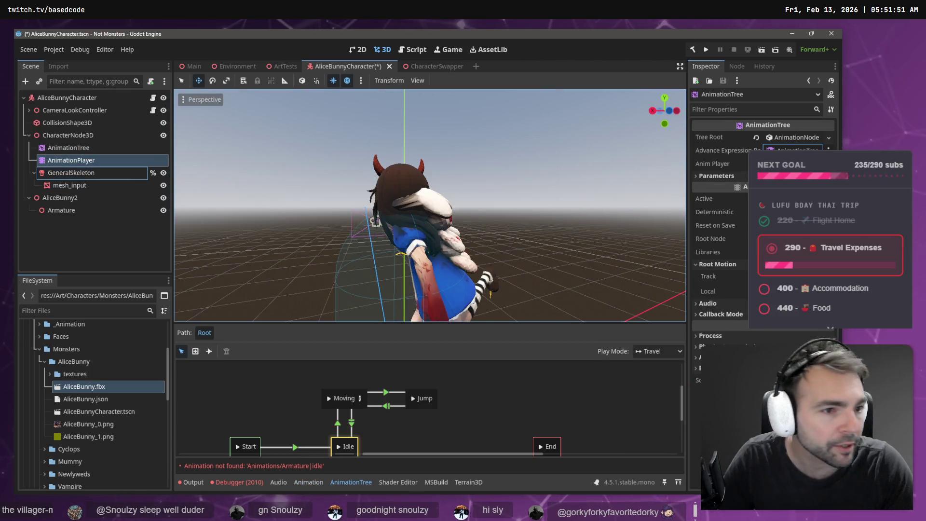
left_click(791, 276)
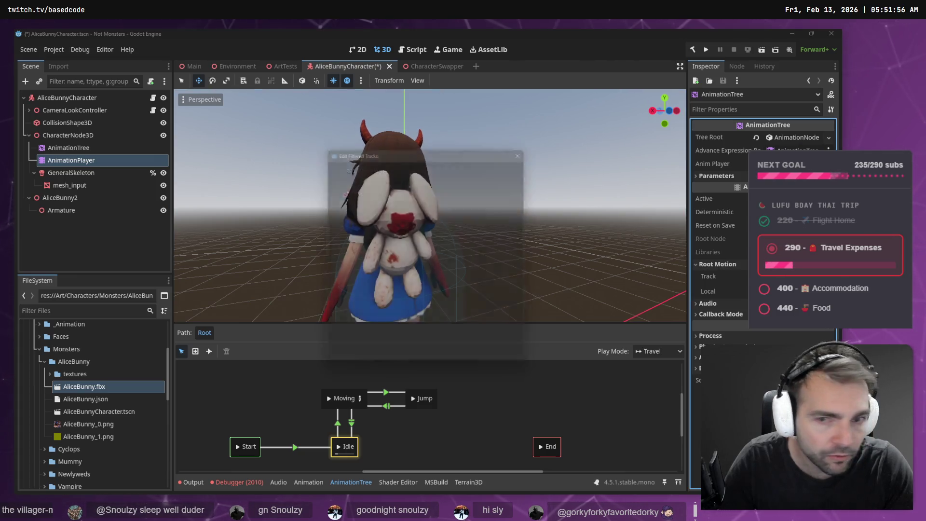
key("Escape")
key("F5")
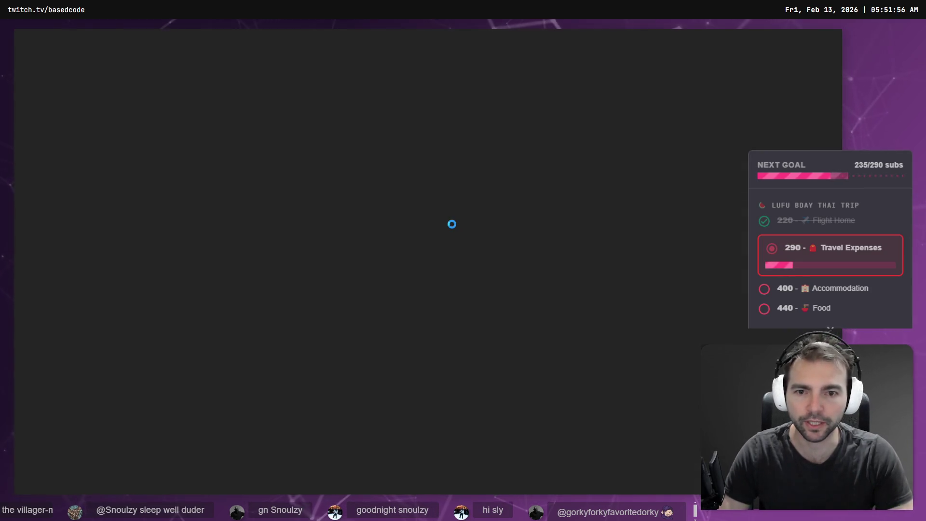
- Make Alice run in the test game, restart the run twice, then switch to Blender
key("w")
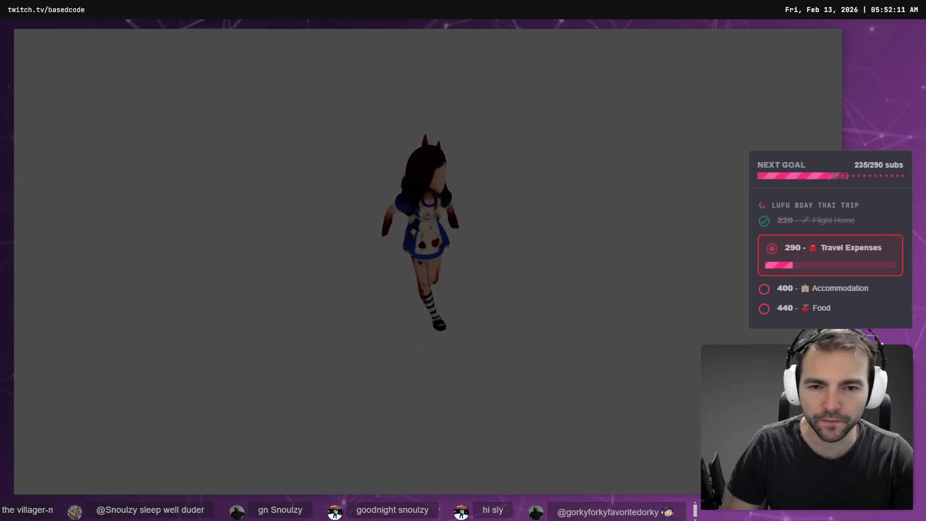
key("F8")
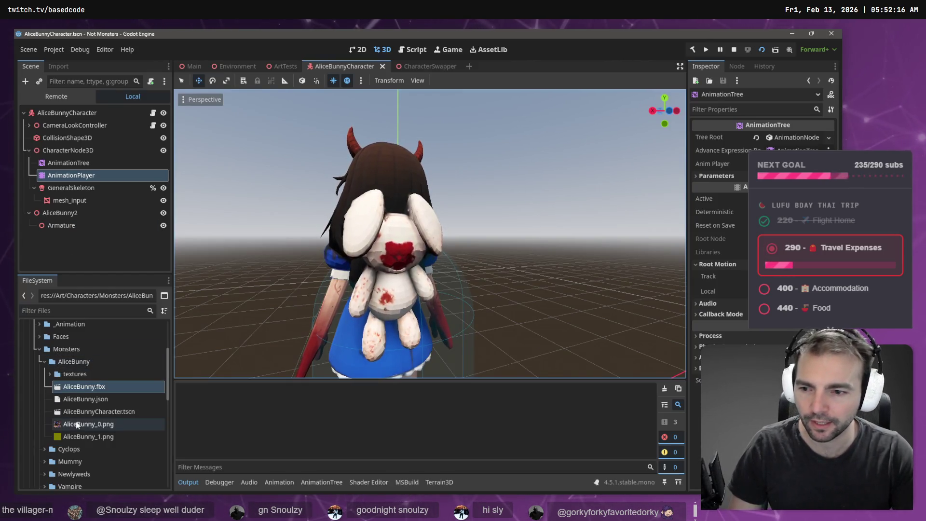
key("F5")
key("F8")
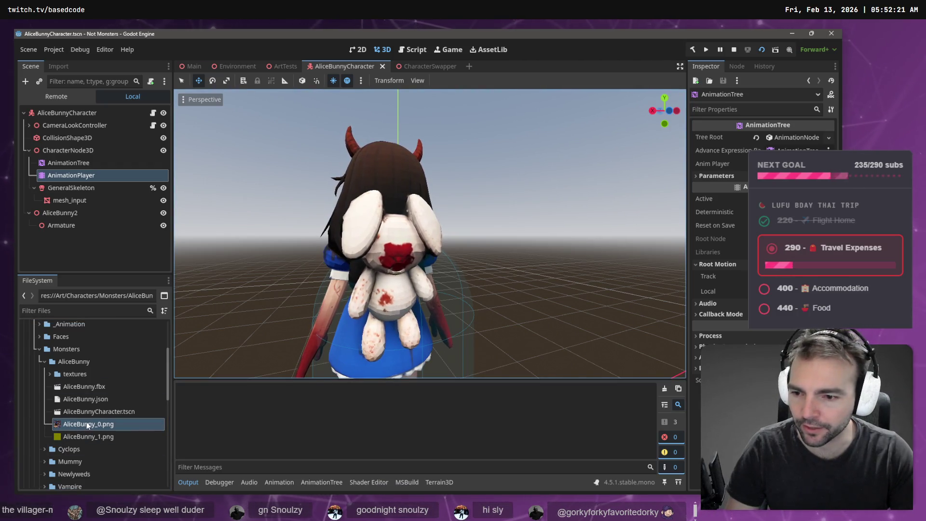
key("F5")
key("alt+Tab")
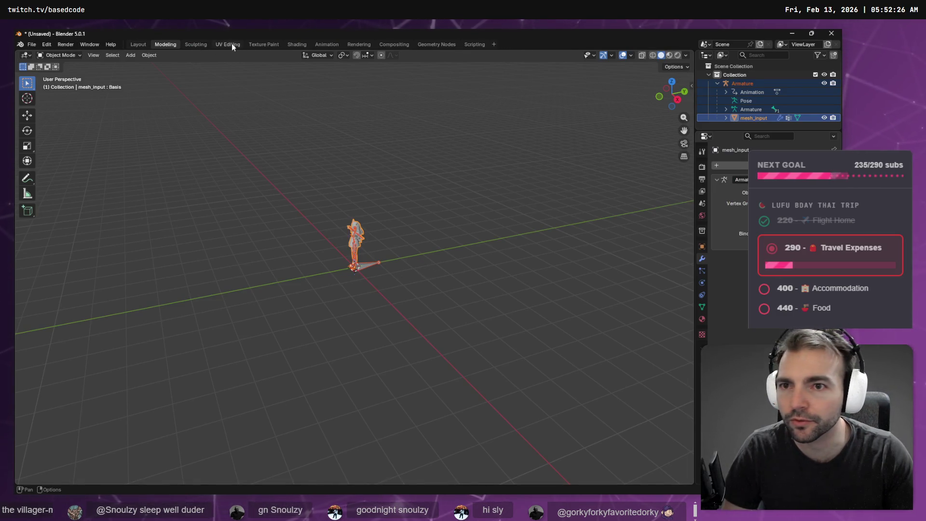
- In Texture Paint, start Image > Save As and copy AliceBunny_0.png's path from Godot
left_click(268, 46)
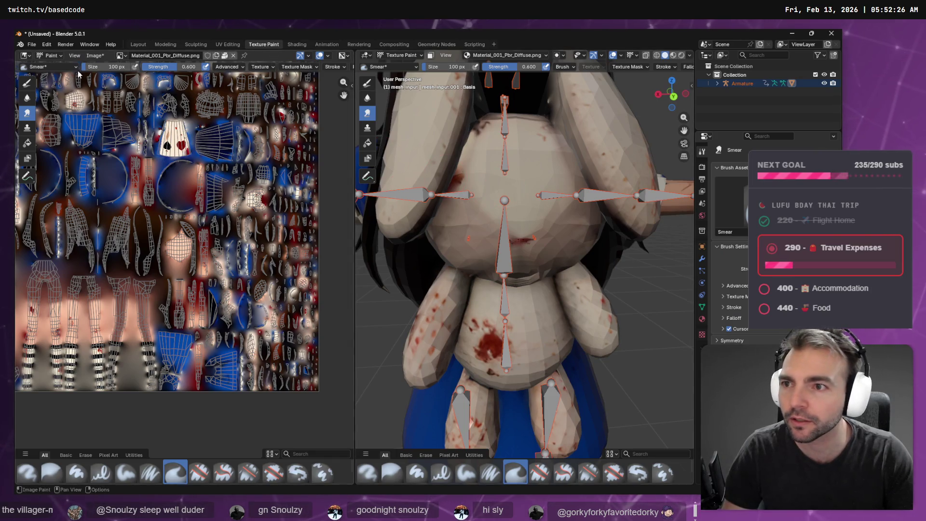
left_click(93, 56)
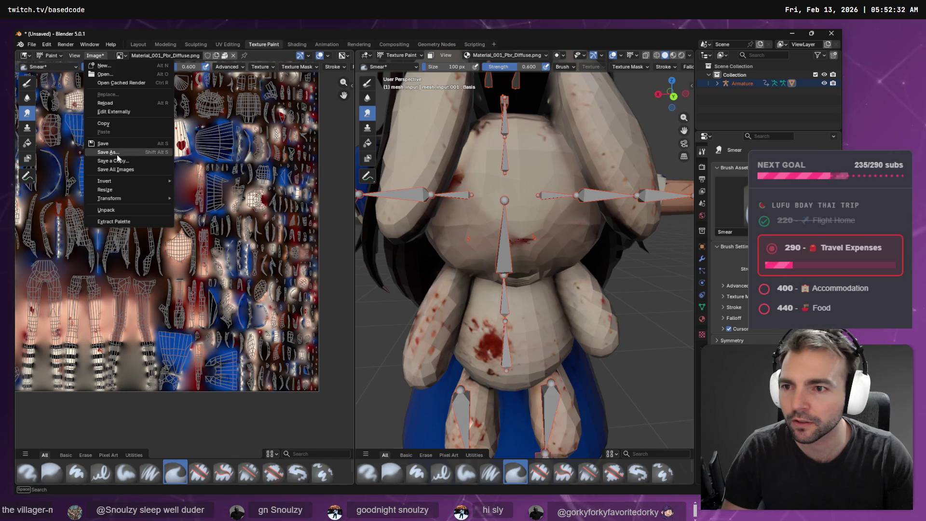
left_click(116, 153)
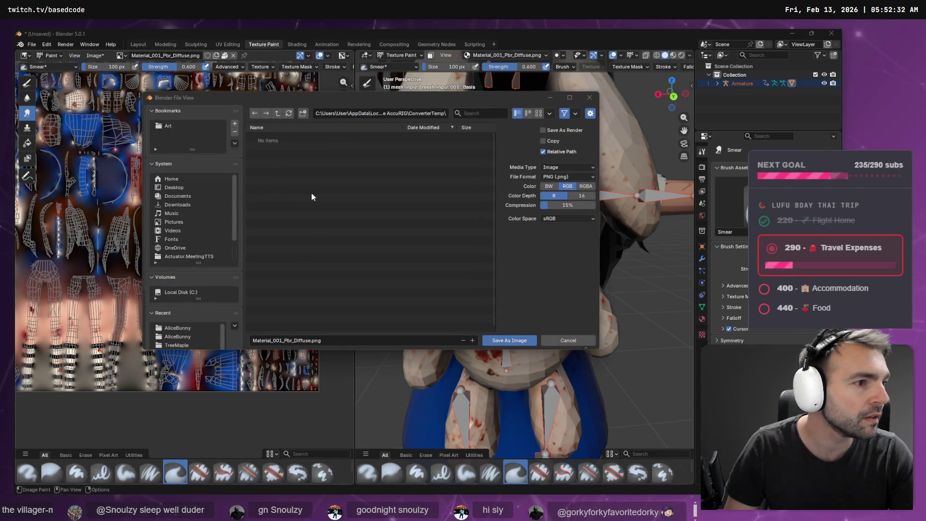
key("alt+Tab")
right_click(91, 423)
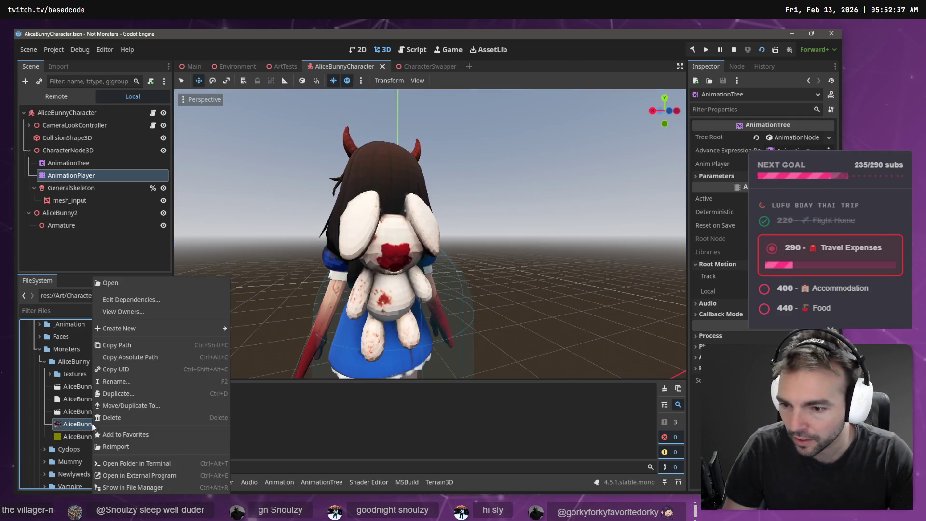
left_click(143, 360)
key("alt+Tab")
- Save the painted texture over AliceBunny_0.png in the AliceBunny folder
left_click(394, 113)
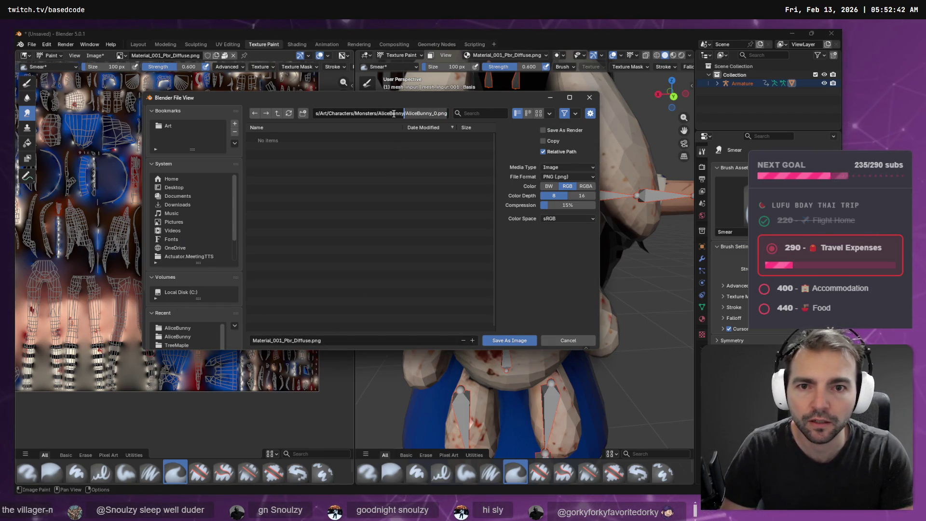
key("Return")
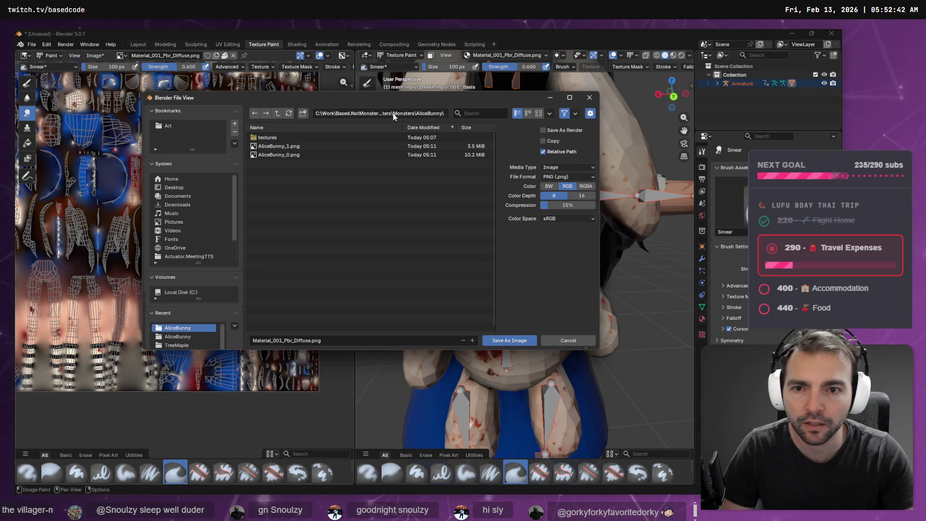
left_click(342, 340)
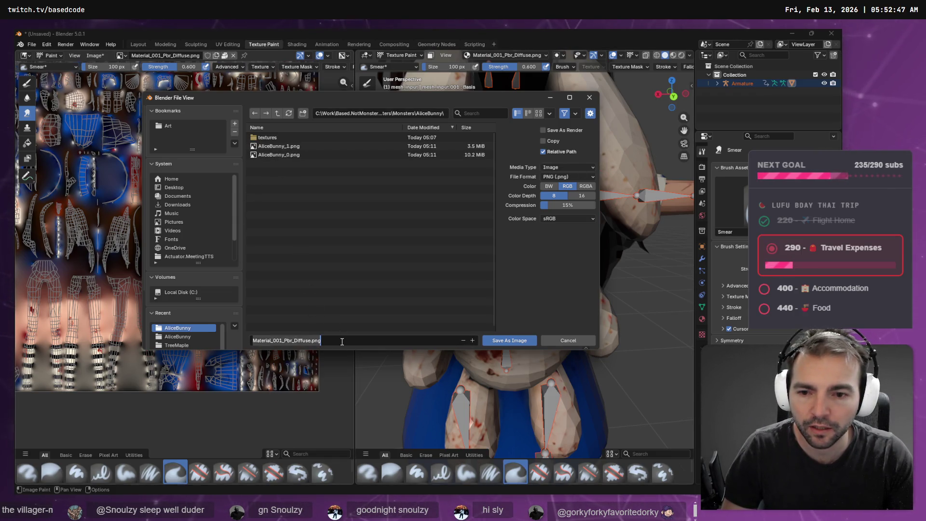
type("AliceBunny_0")
left_click(282, 157)
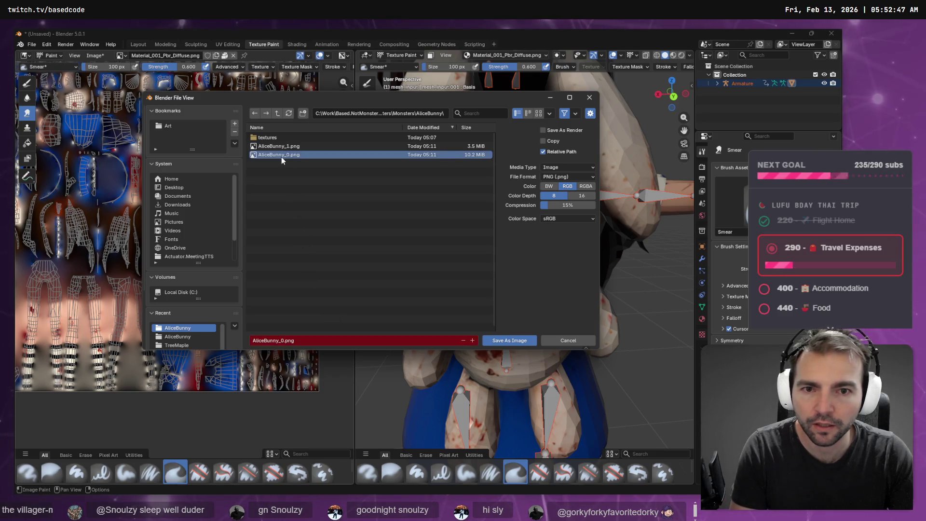
left_click(509, 340)
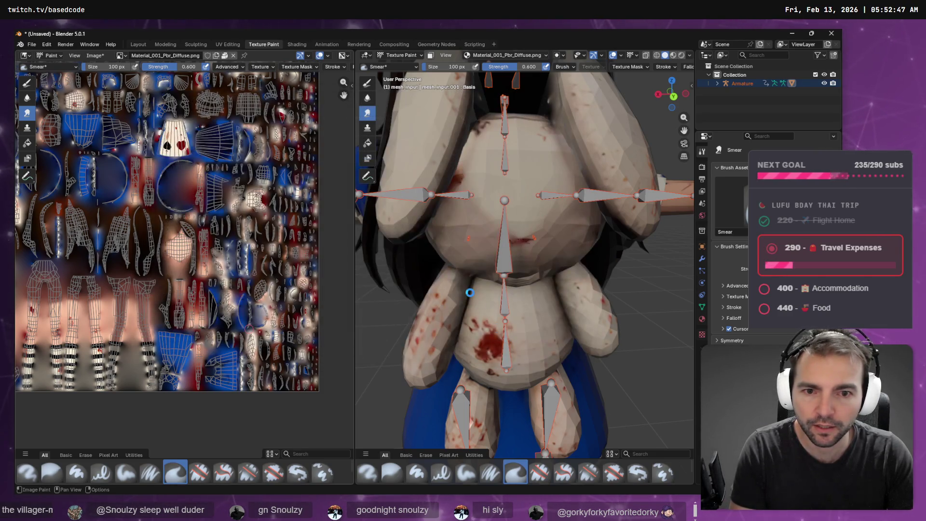
key("alt+Tab")
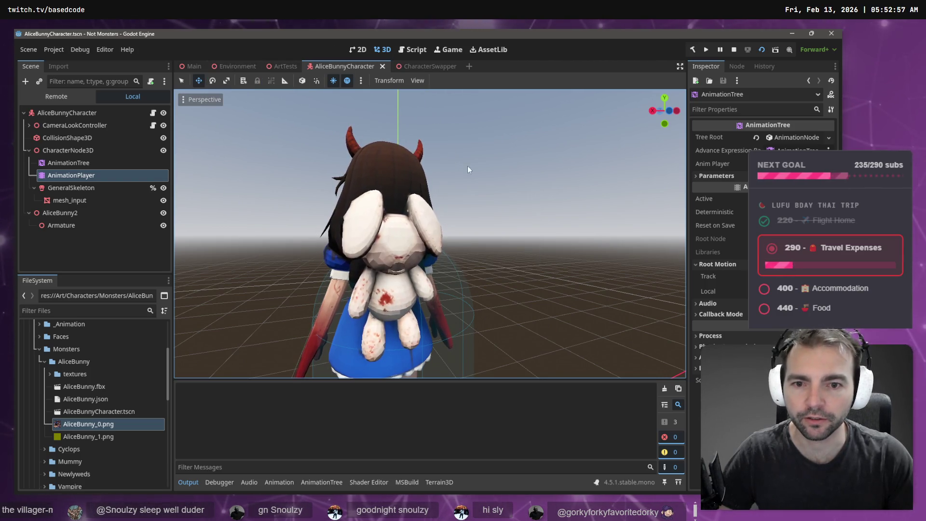
- Delete the leftover AliceBunny2 node and save the character scene
left_click(78, 197)
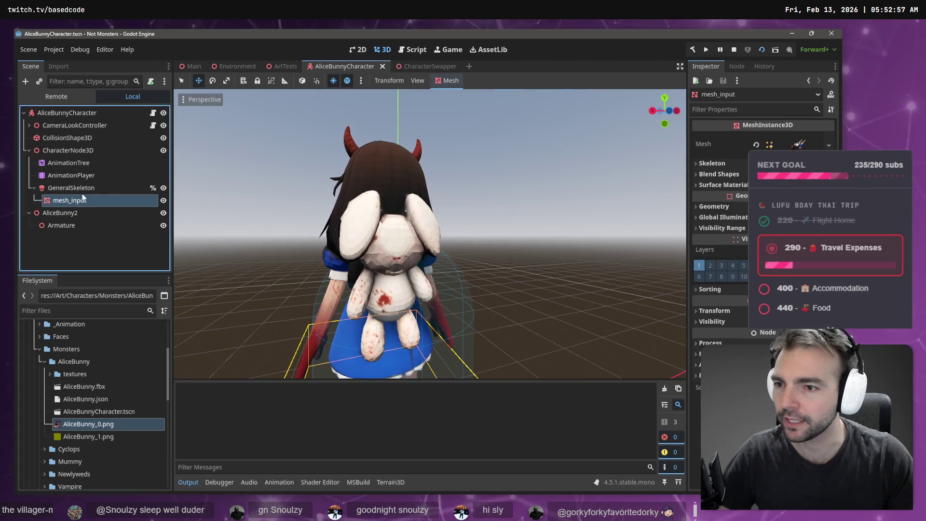
left_click(83, 218)
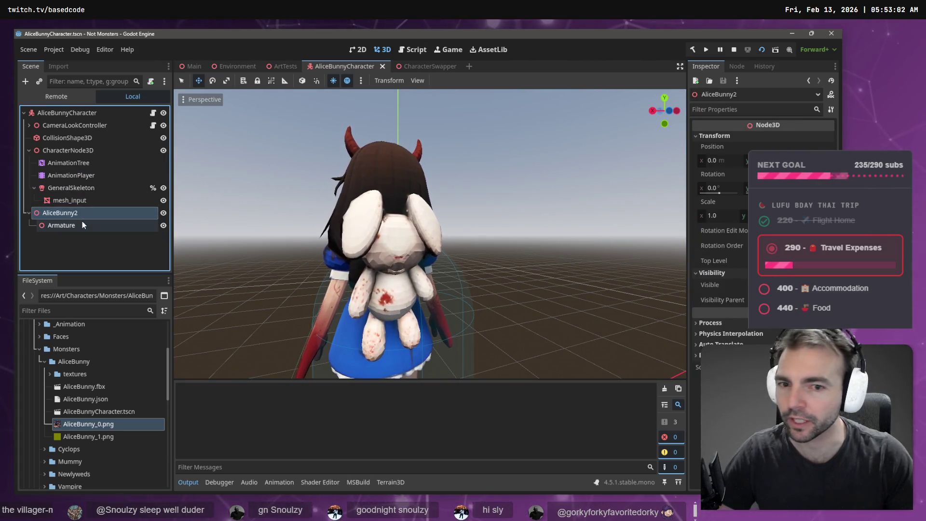
key("Delete")
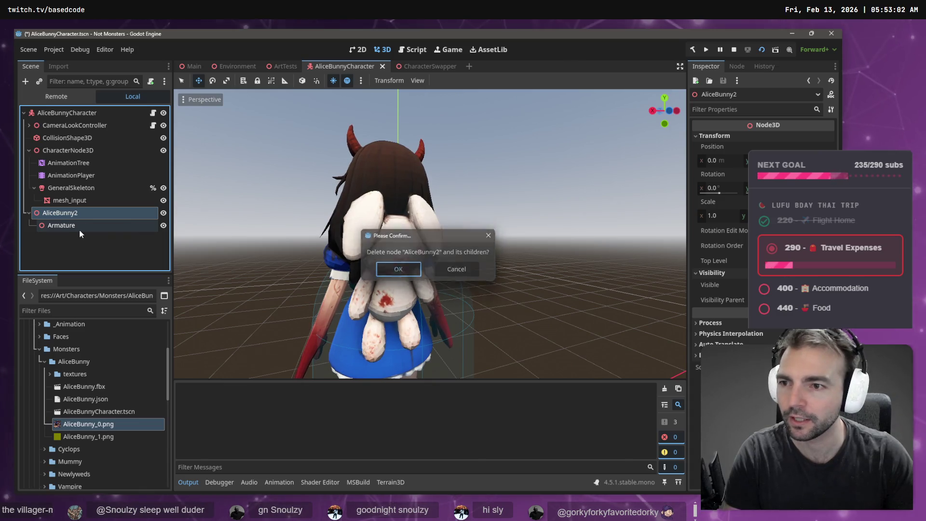
key("Return")
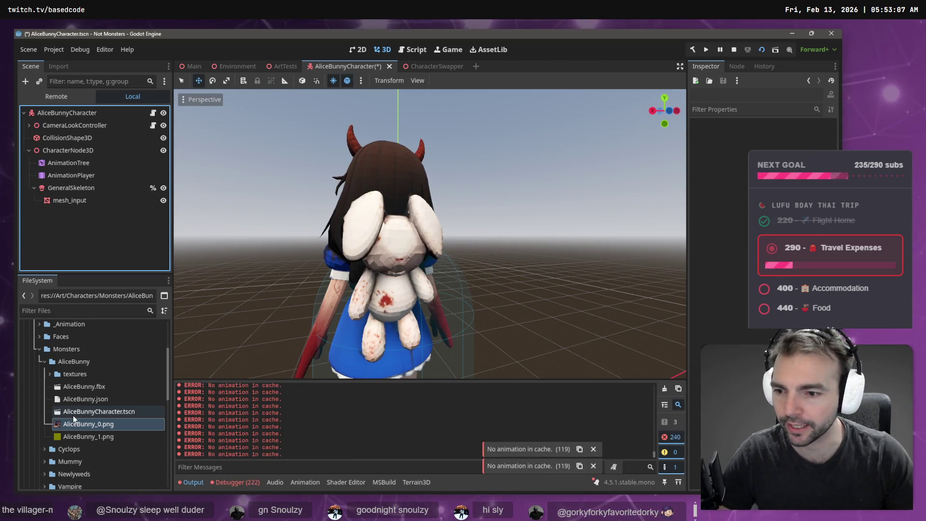
key("ctrl+s")
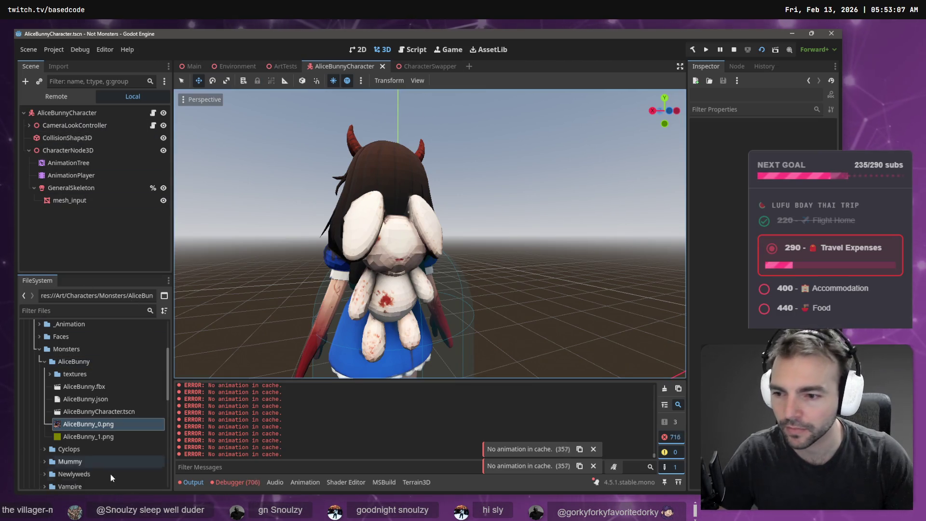
- In the FileSystem dock, collapse the Cyclops folder and expand the Witch folder
left_click(45, 449)
scroll(67, 448, "down", 2)
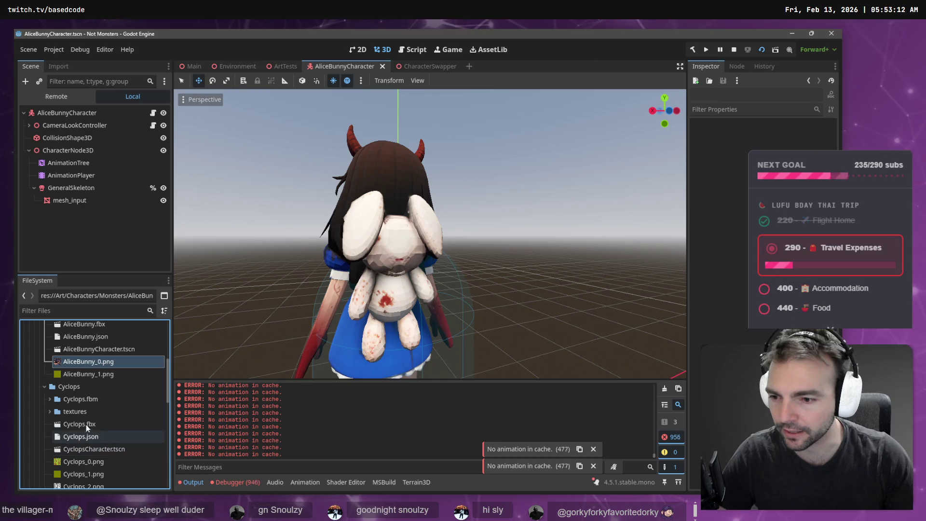
left_click(44, 386)
scroll(60, 401, "down", 1)
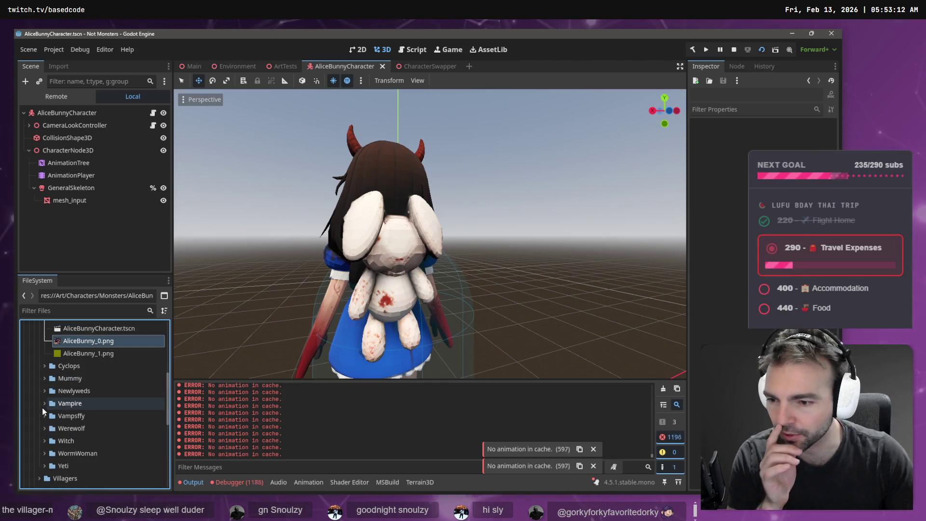
left_click(44, 441)
scroll(67, 449, "down", 1)
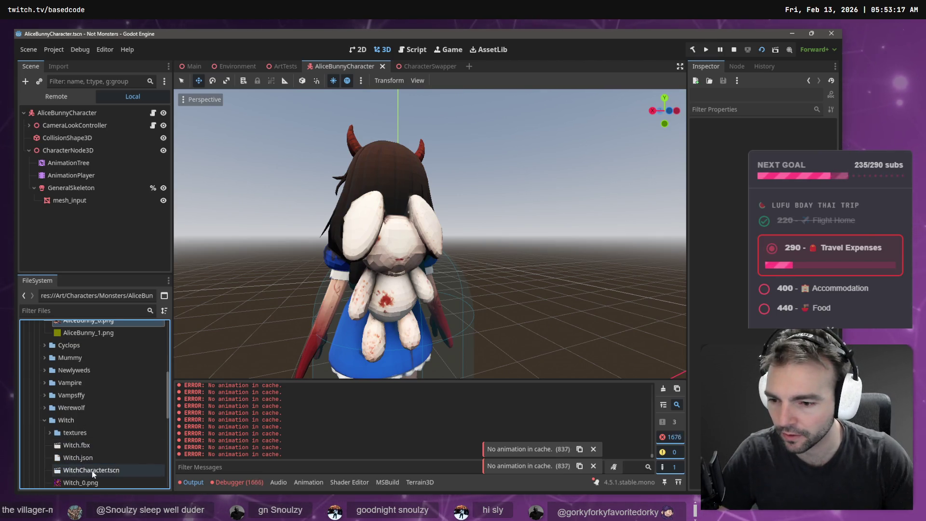
- Copy the Face attachment node from the WitchCharacter scene, then close that scene
double_click(92, 470)
left_click(75, 192)
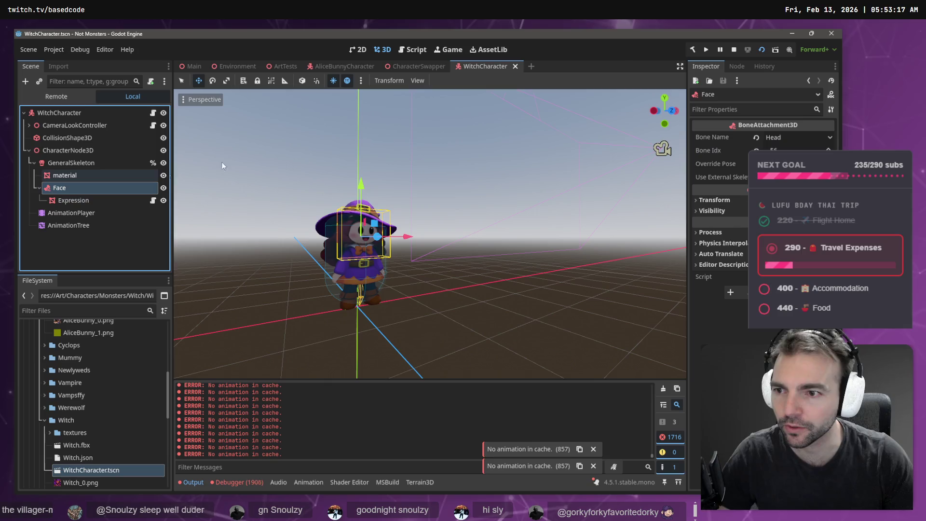
middle_click(488, 68)
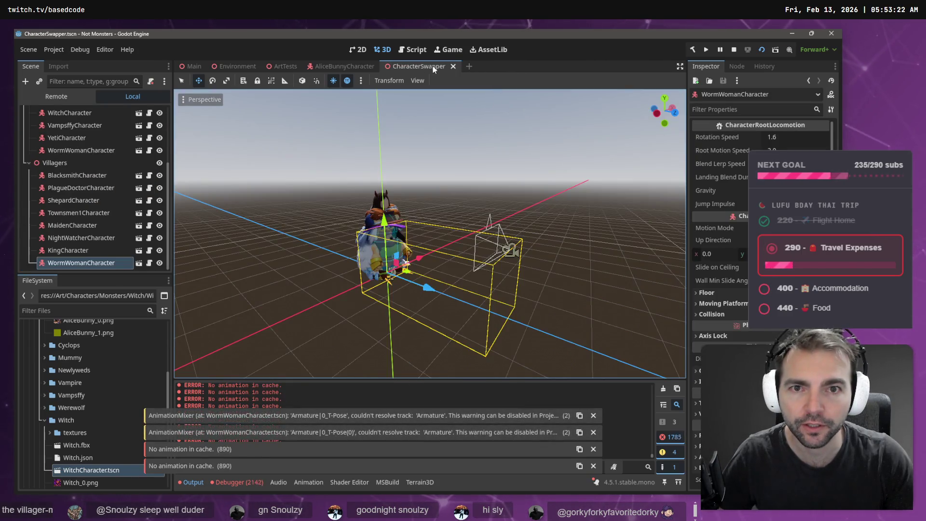
- Paste Face under GeneralSkeleton in AliceBunnyCharacter and bind it to the Head bone
left_click(343, 66)
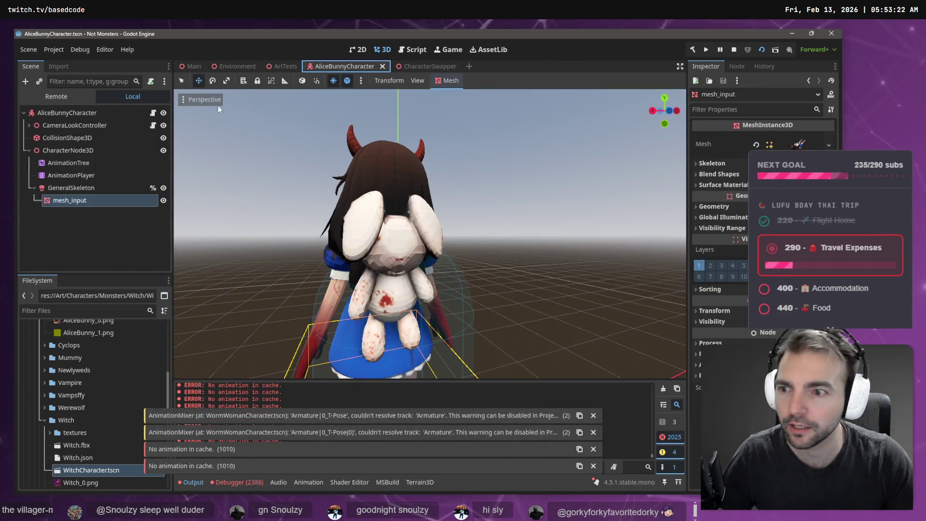
key("ctrl+v")
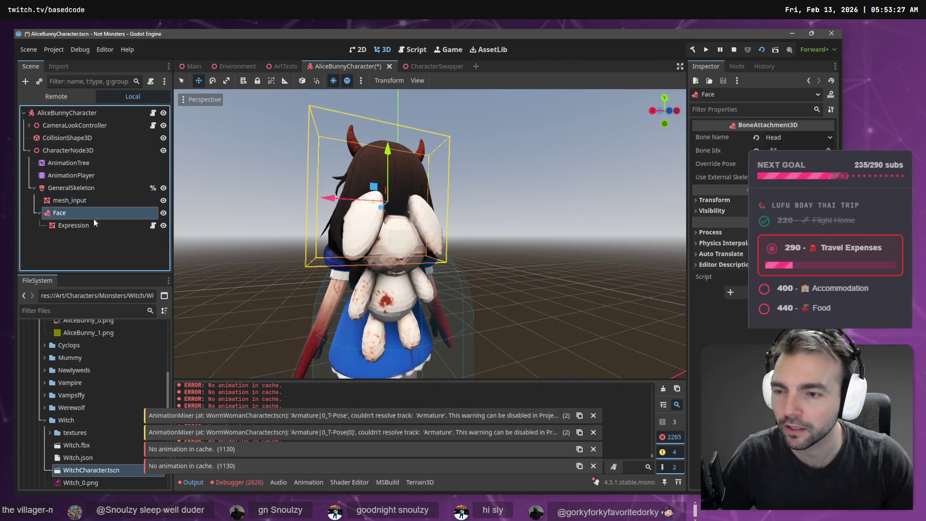
left_click(774, 137)
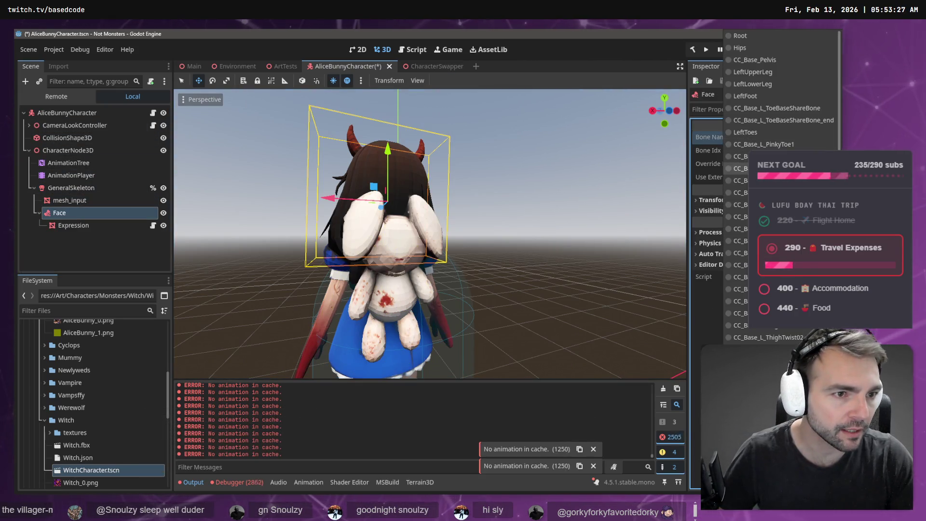
scroll(781, 188, "down", 10)
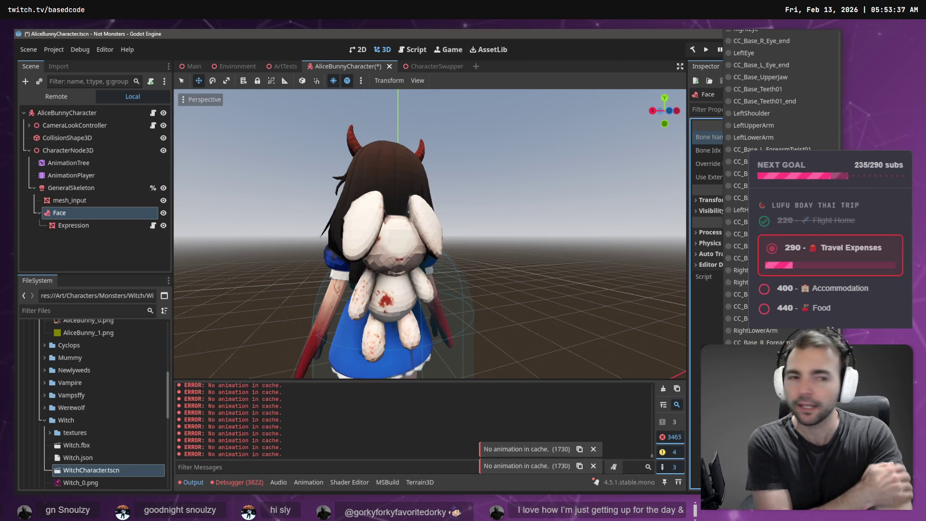
scroll(782, 188, "up", 5)
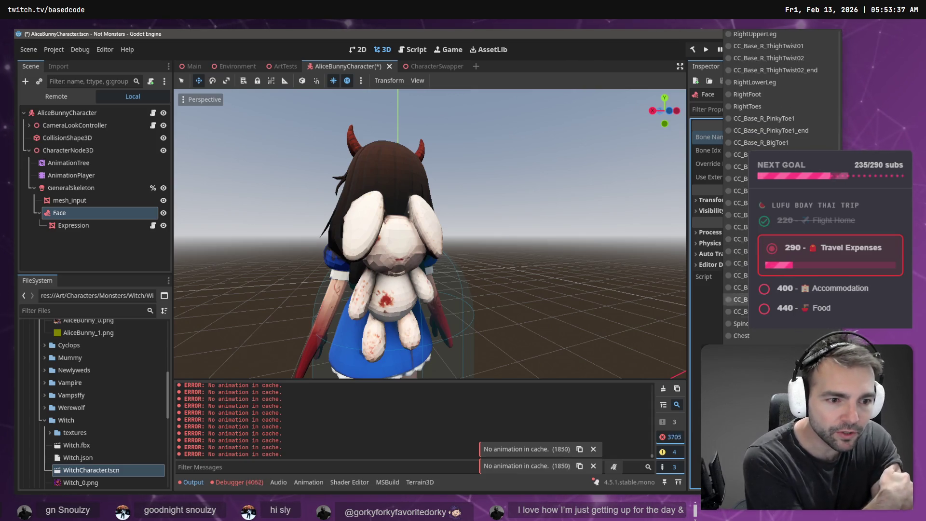
left_click(753, 360)
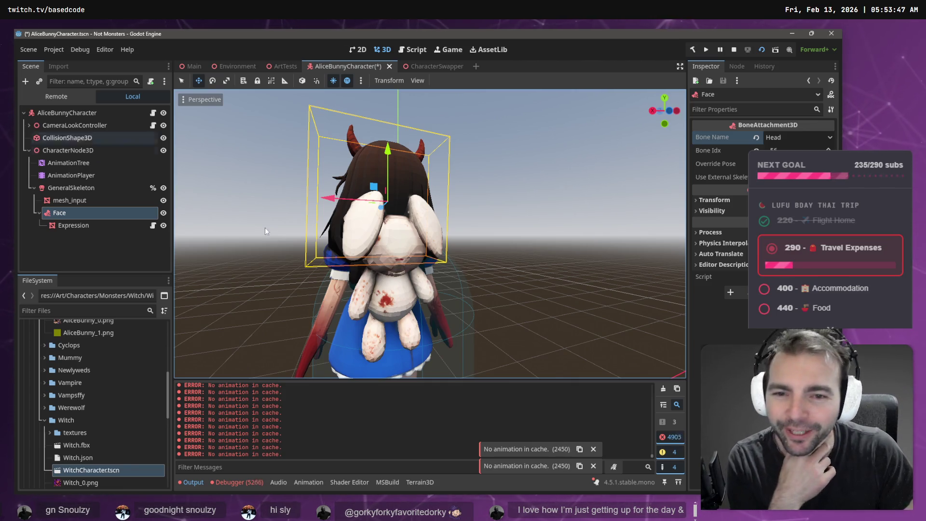
left_click_drag(418, 183, 483, 215)
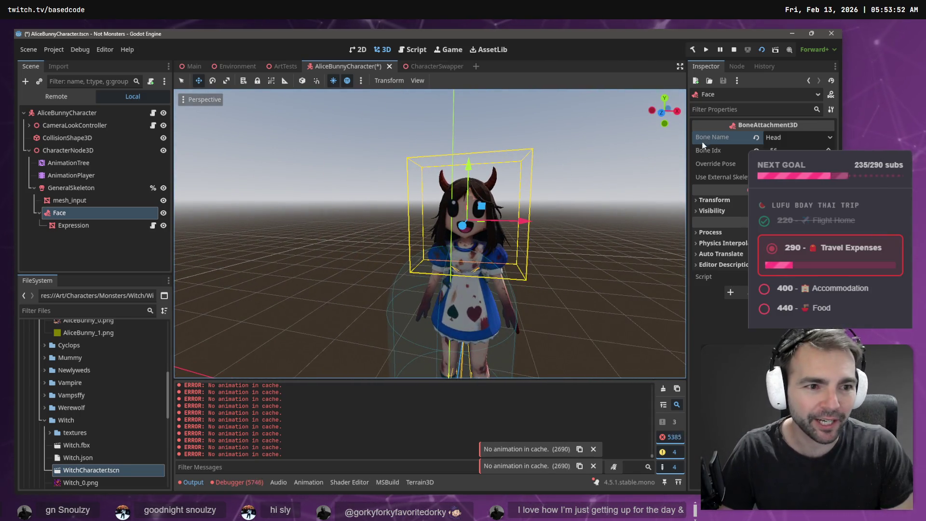
- Drag Face's Expression mesh slightly lower and back in depth onto Alice's face
left_click(73, 225)
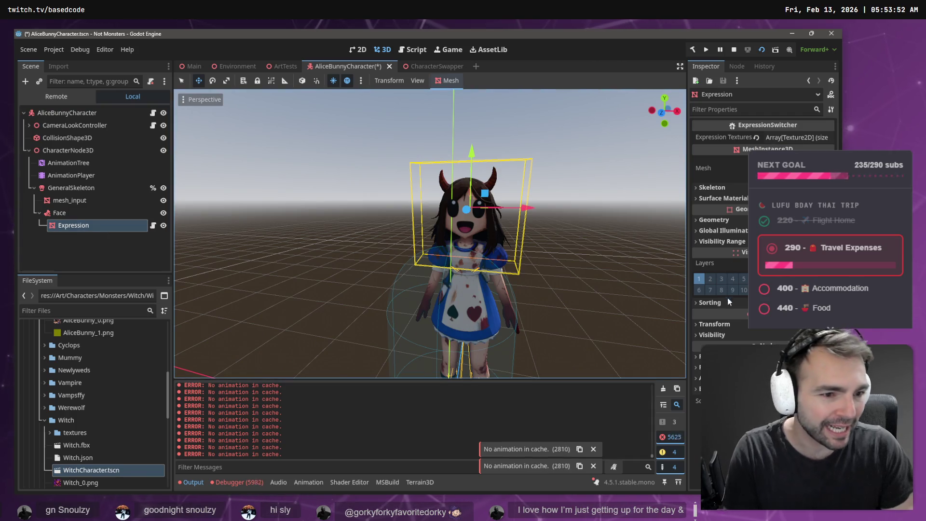
left_click(715, 324)
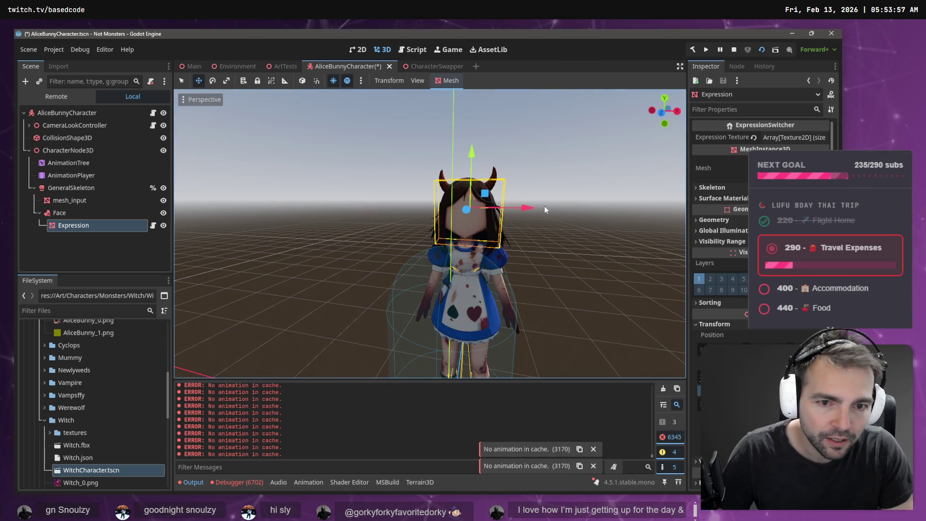
left_click(71, 214)
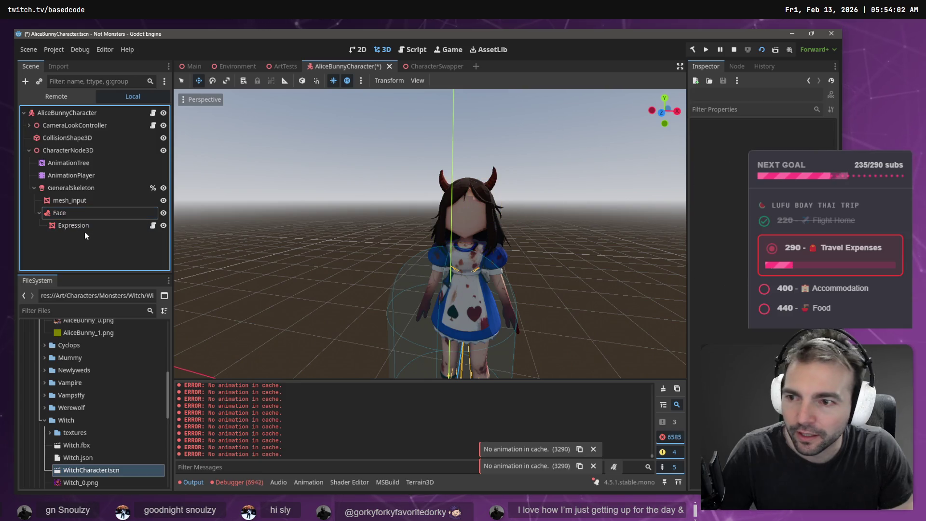
left_click(83, 225)
mouse_move(414, 212)
left_mouse_down()
mouse_move(440, 214)
mouse_move(393, 203)
mouse_move(426, 178)
left_mouse_up()
key("e")
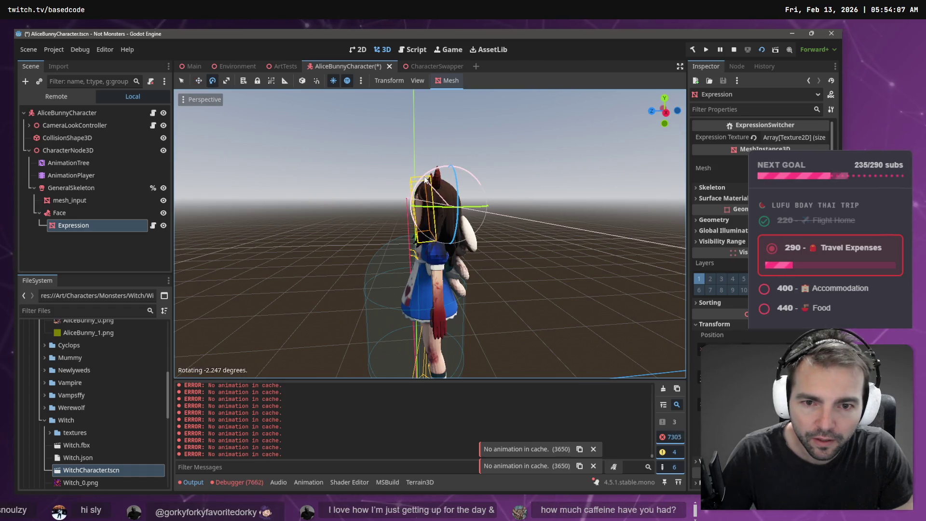
left_click_drag(386, 211, 385, 211)
key("w")
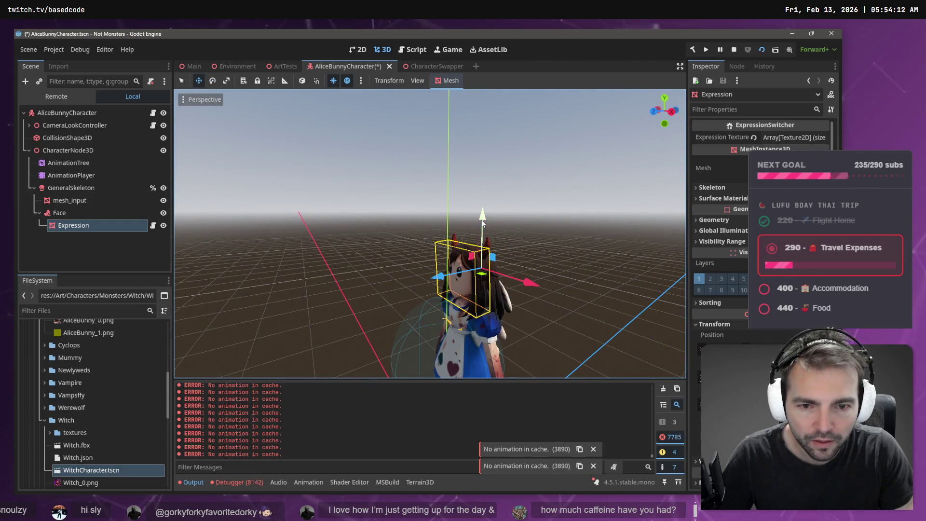
left_click_drag(483, 221, 483, 226)
left_click_drag(444, 278, 435, 282)
left_click_drag(481, 221, 486, 223)
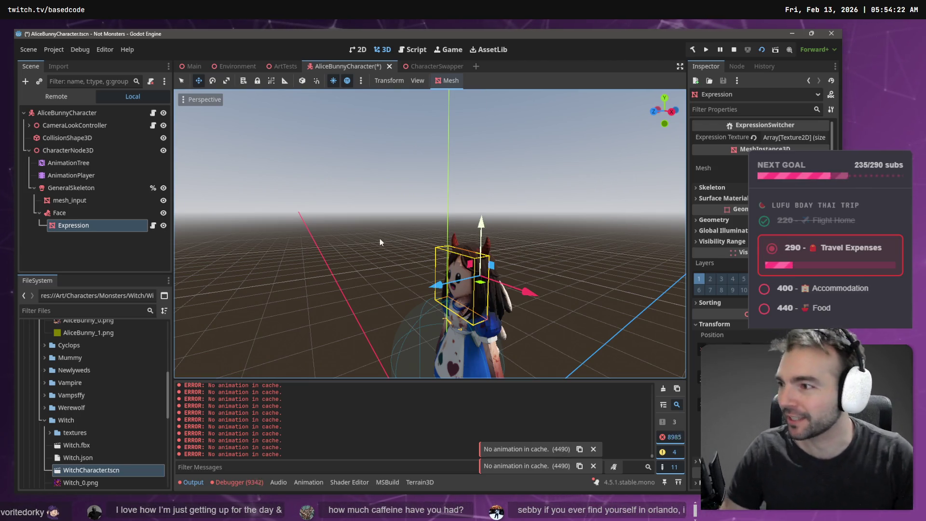
left_click_drag(441, 285, 448, 285)
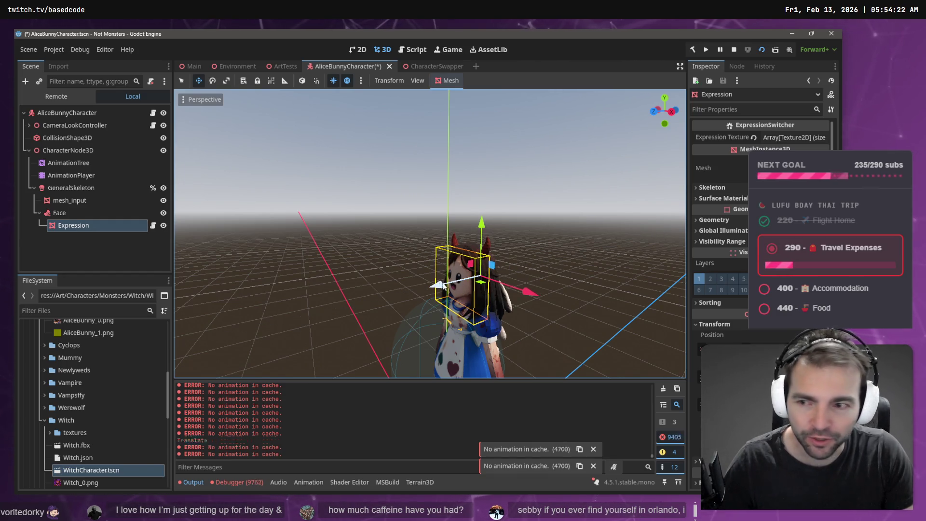
- Duplicate Face into Face2 and attach it to the UpperChest bone
left_click(84, 214)
key("ctrl+d")
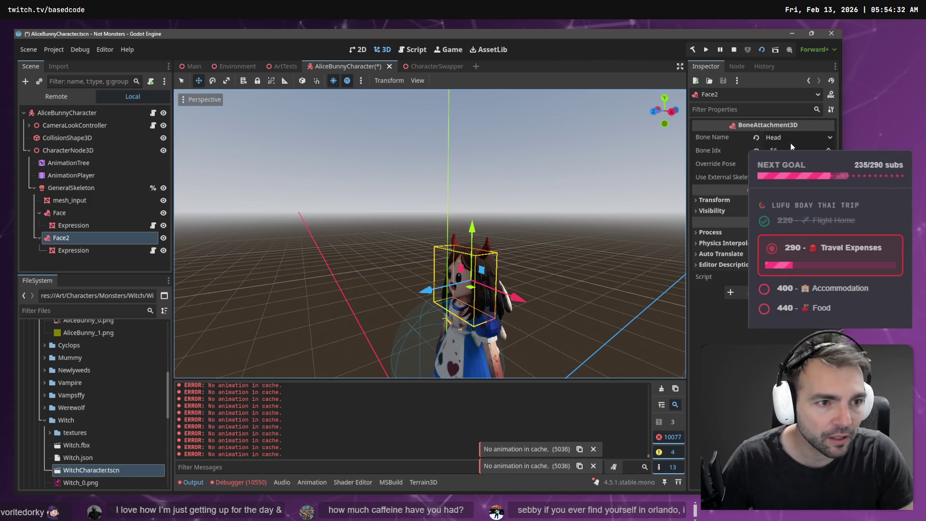
left_click(791, 141)
scroll(772, 96, "down", 2)
scroll(762, 87, "up", 2)
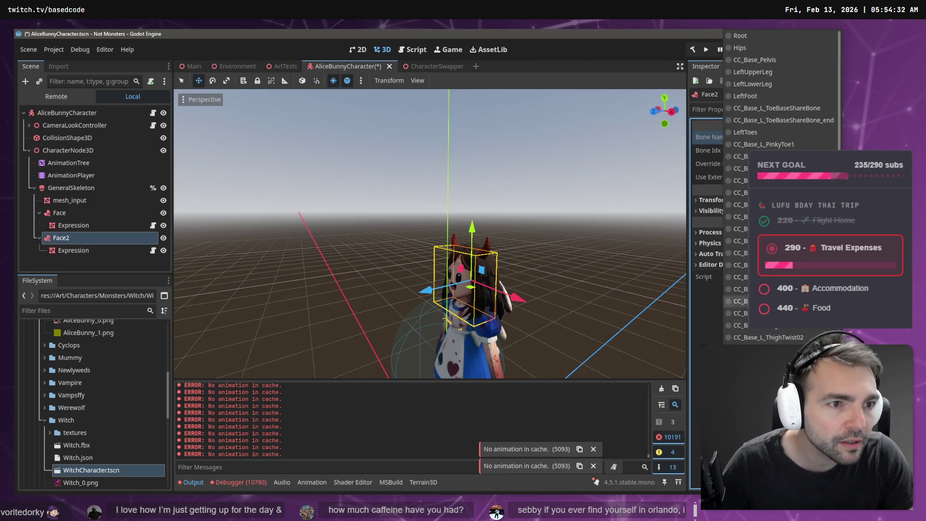
scroll(756, 83, "down", 10)
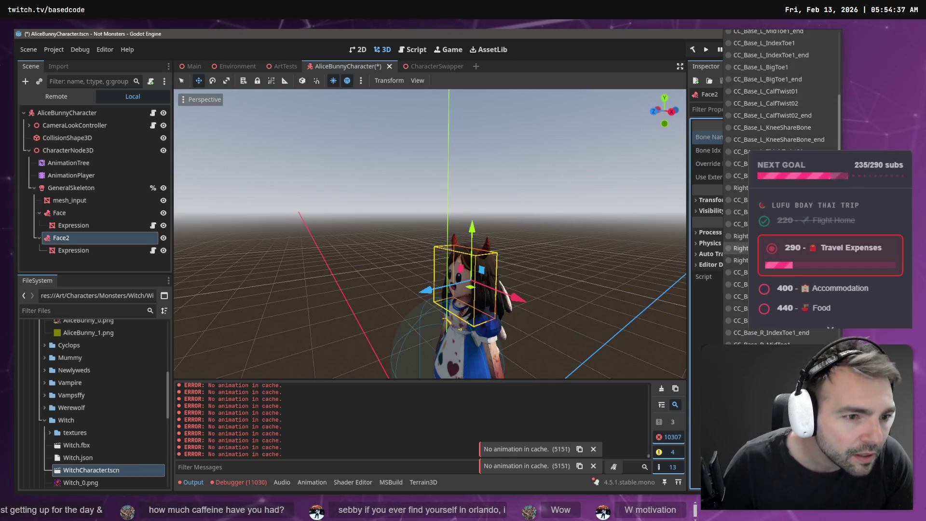
scroll(771, 121, "down", 10)
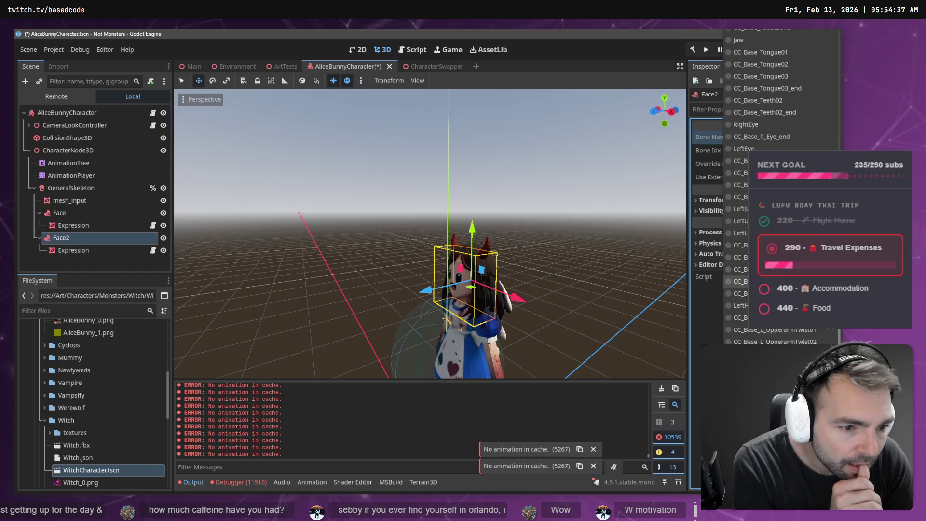
scroll(753, 318, "down", 3)
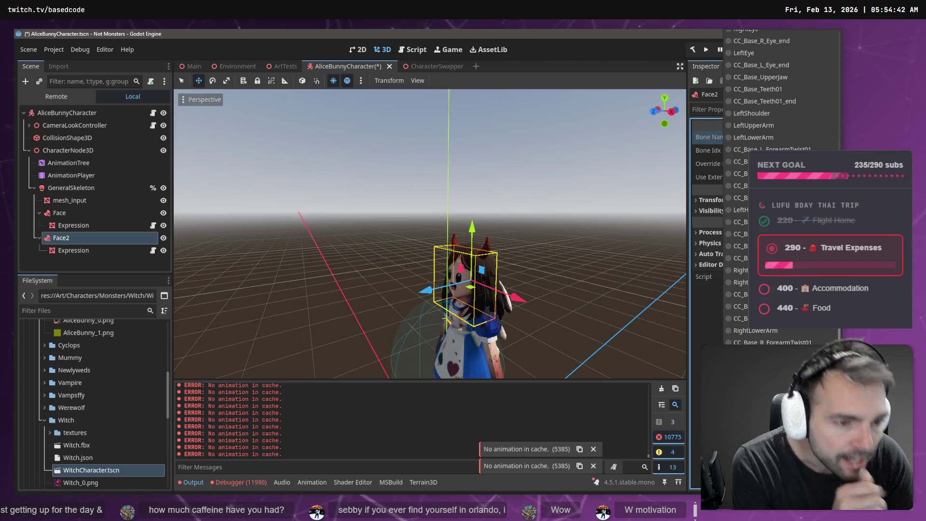
scroll(772, 311, "up", 5)
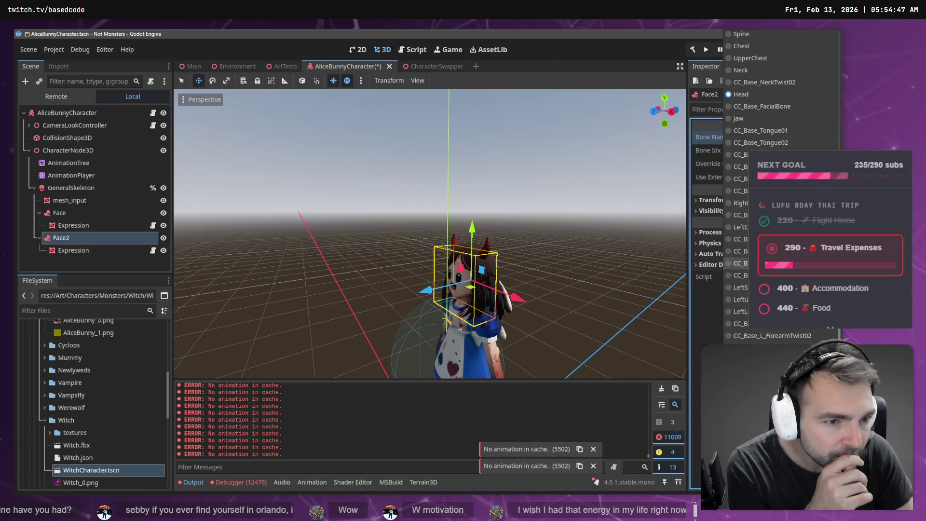
scroll(770, 124, "up", 3)
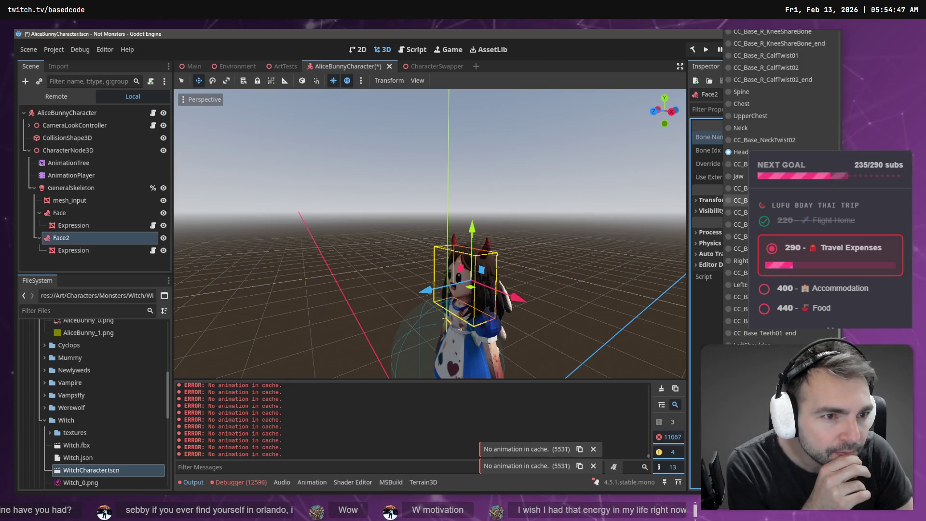
left_click(768, 114)
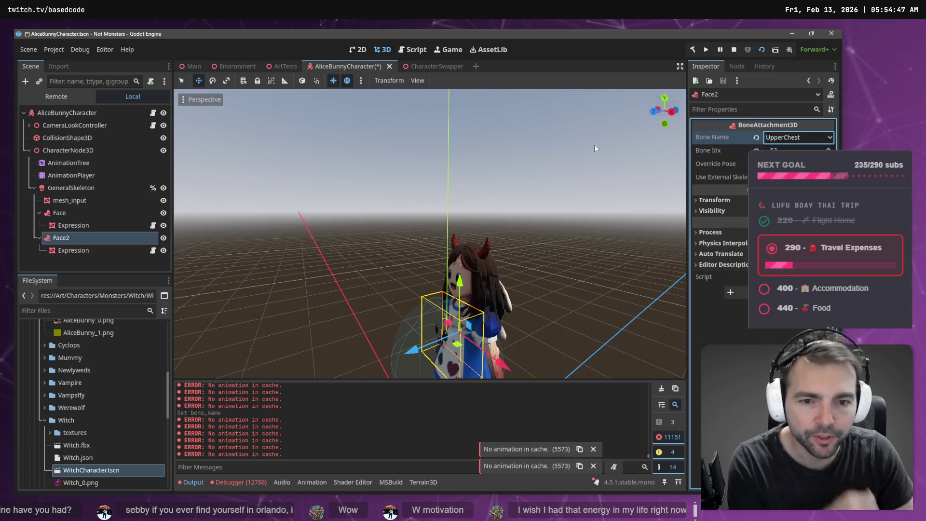
- Rotate Face2's Expression mesh around toward the plush bunny
left_click(91, 250)
key("e")
mouse_move(470, 352)
left_mouse_down()
mouse_move(371, 314)
mouse_move(441, 224)
mouse_move(505, 209)
mouse_move(332, 213)
left_mouse_up()
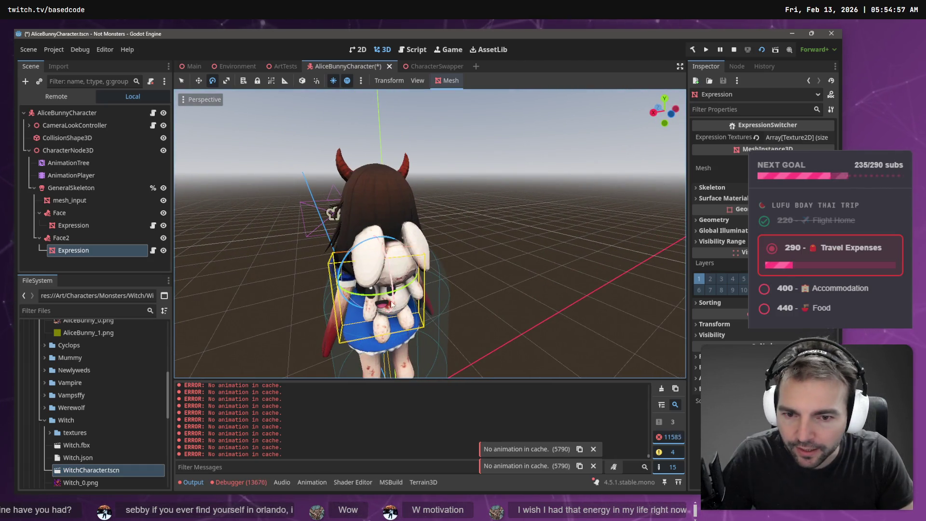
- Undo the previous rotation and turn the plush bunny's face mesh about 165 degrees
key("w")
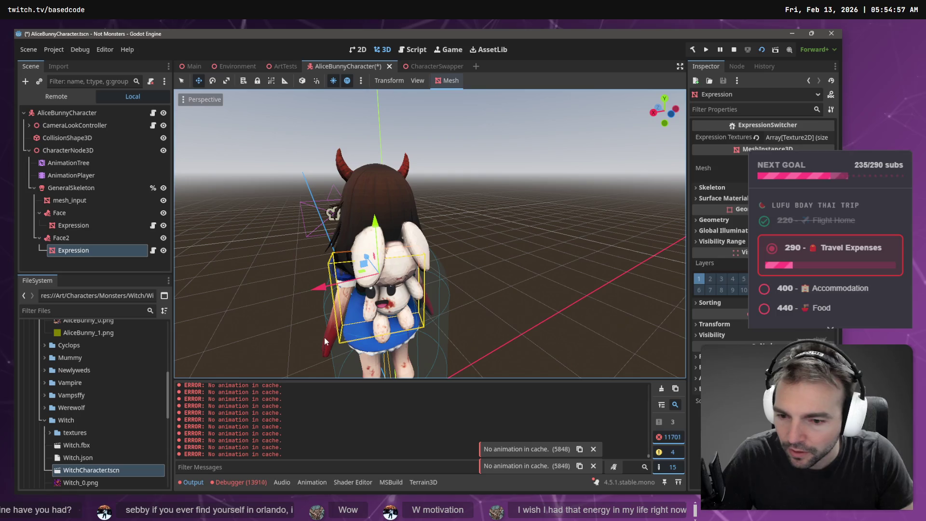
key("ctrl+z")
key("e")
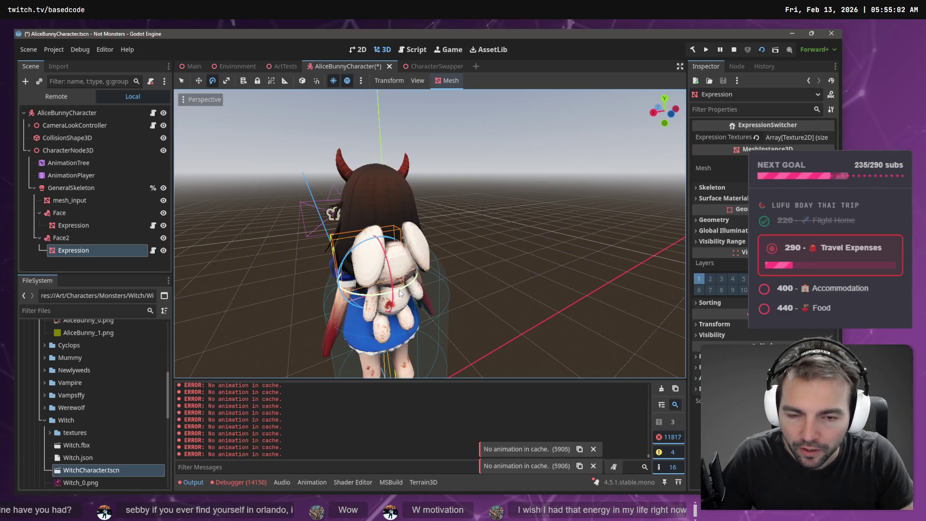
mouse_move(399, 293)
left_mouse_down()
mouse_move(381, 314)
mouse_move(308, 309)
mouse_move(256, 273)
mouse_move(263, 227)
mouse_move(284, 188)
mouse_move(287, 204)
left_mouse_up()
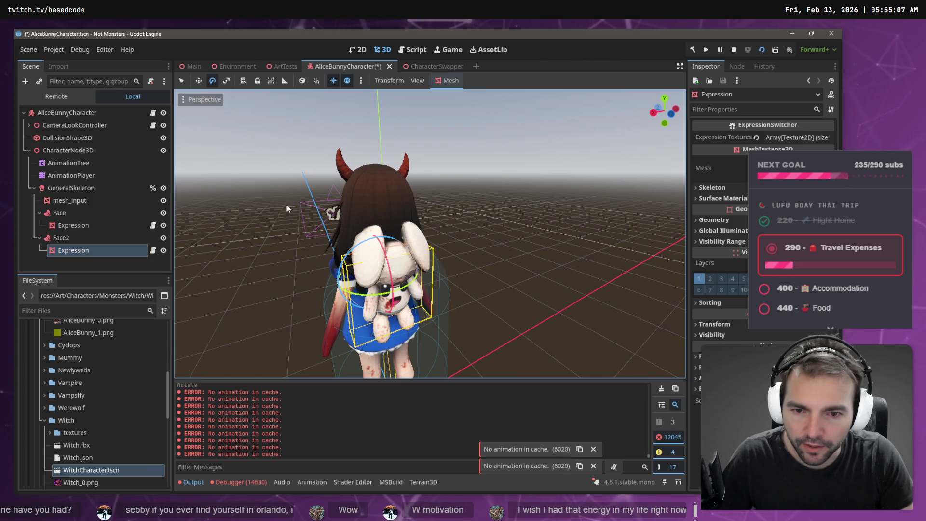
- Nudge the bunny's face mesh in depth, slightly down and sideways onto the plush bunny
key("w")
left_click_drag(376, 223, 375, 221)
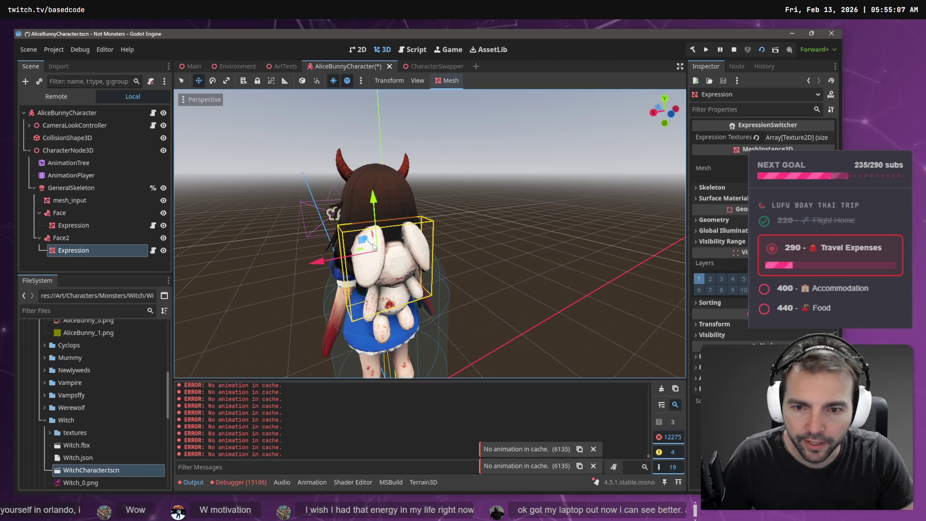
left_click_drag(369, 239, 366, 240)
left_click(718, 326)
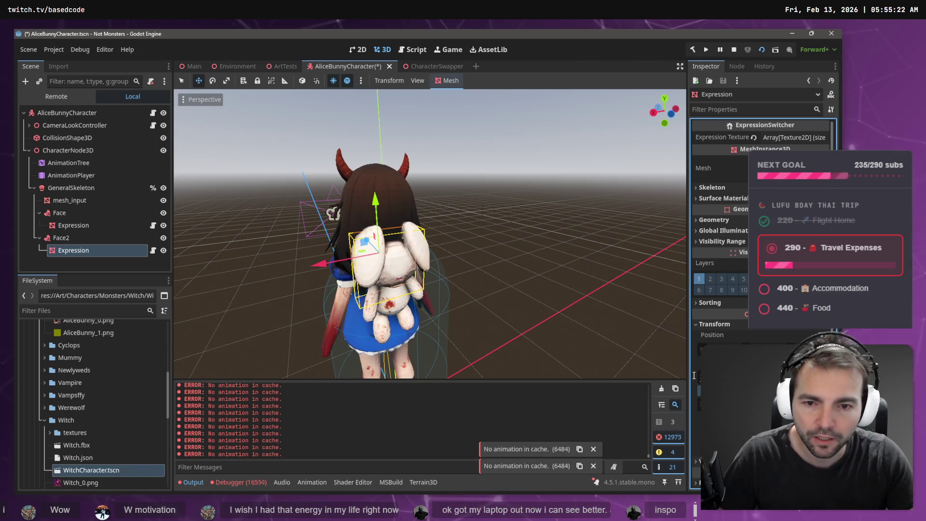
key("g")
key("z")
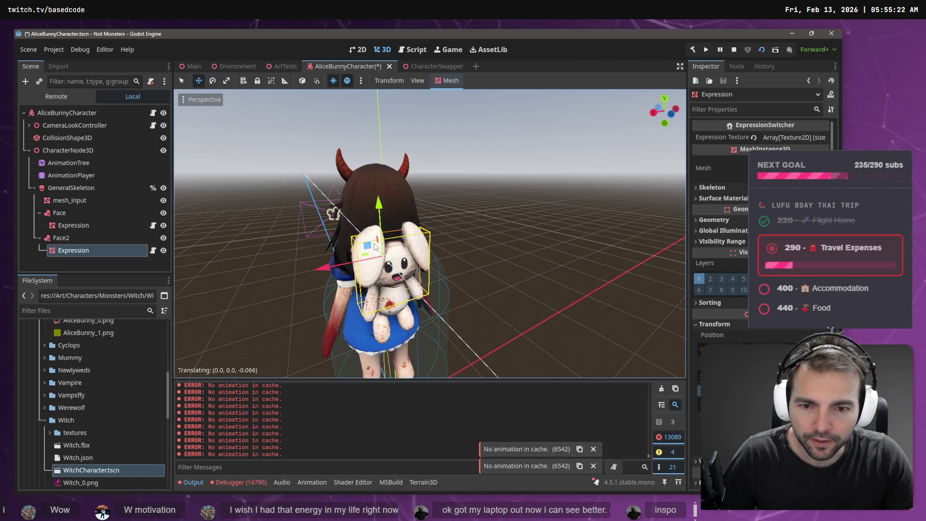
scroll(436, 265, "down", 5)
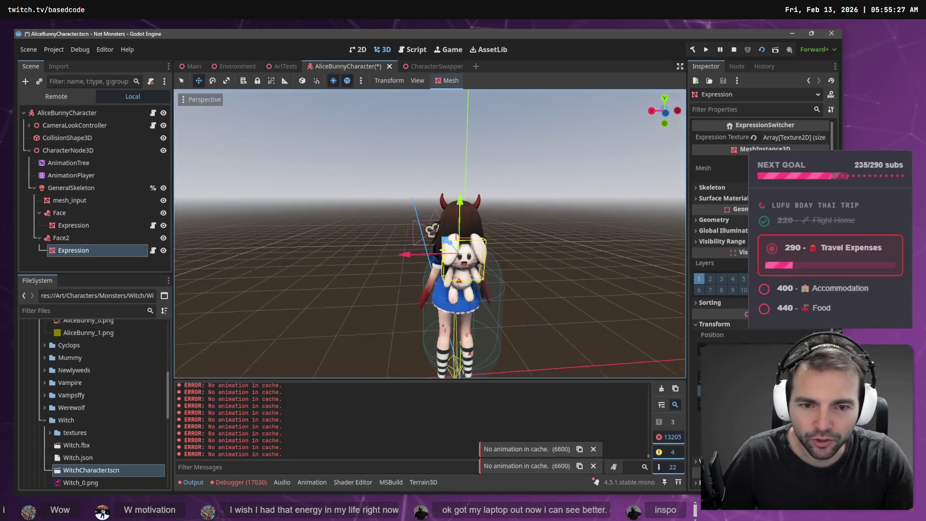
left_click_drag(456, 211, 455, 216)
left_click_drag(398, 263, 402, 263)
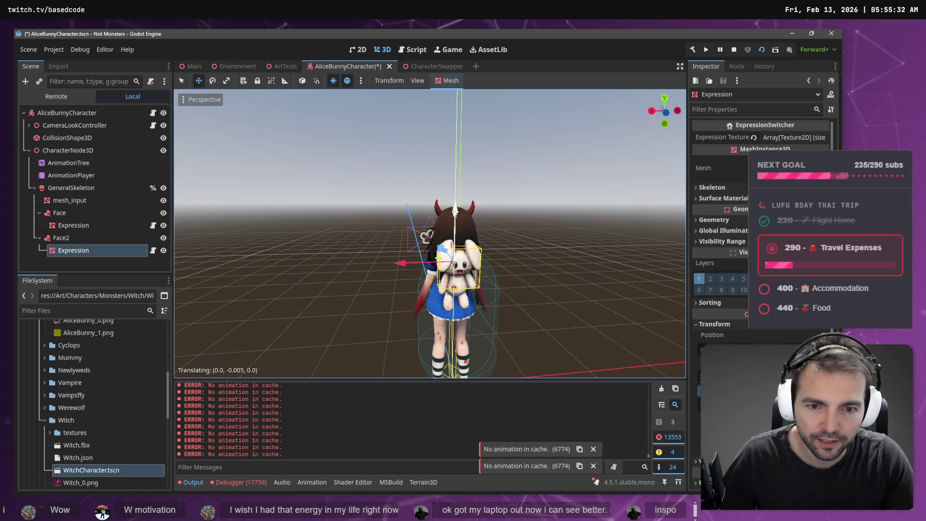
left_click(514, 215)
- Save the character scene and briefly playtest it in the running game
key("ctrl+s")
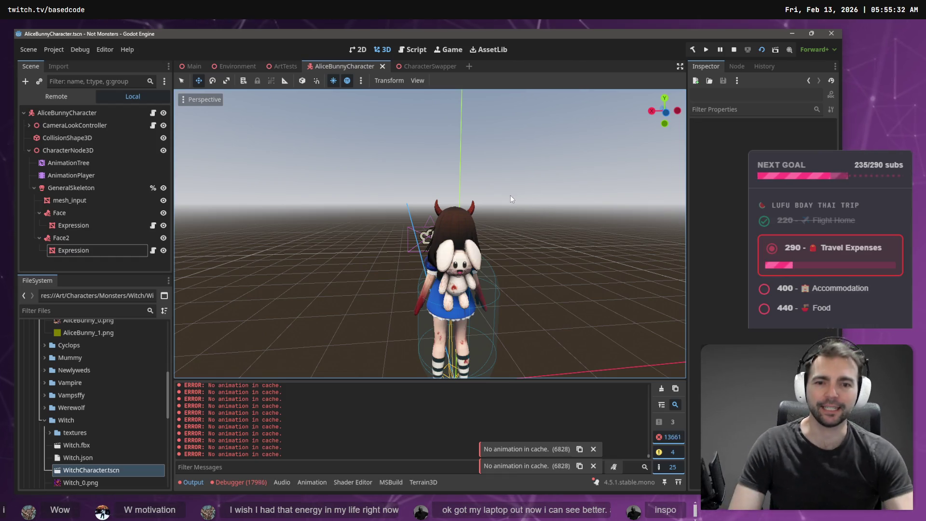
key("F5")
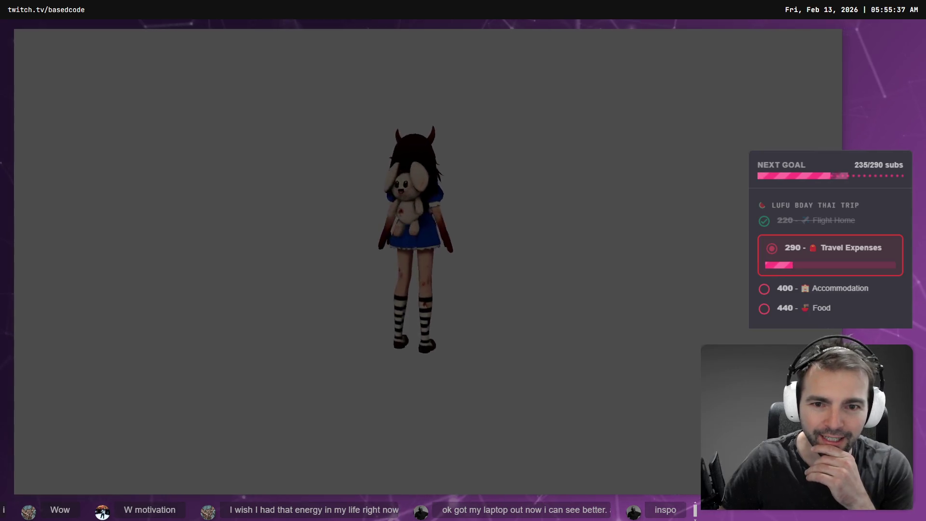
key("F8")
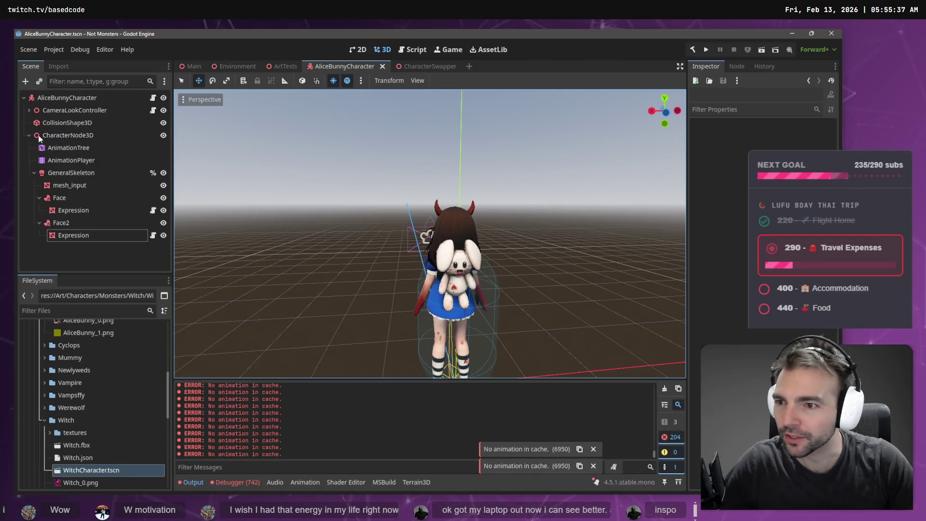
- Assign AnimationPlayer as the AnimationTree's Anim Player
left_click(69, 160)
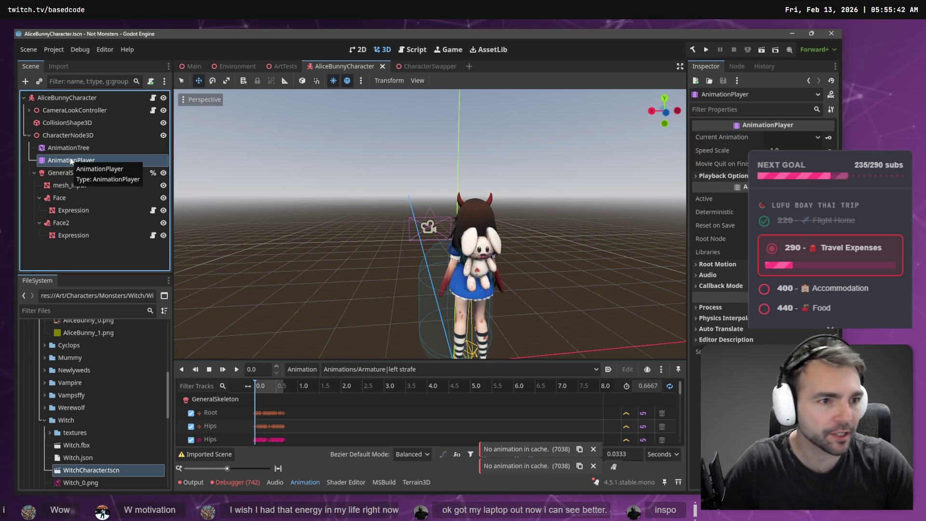
left_click(80, 148)
left_click_drag(72, 160, 791, 150)
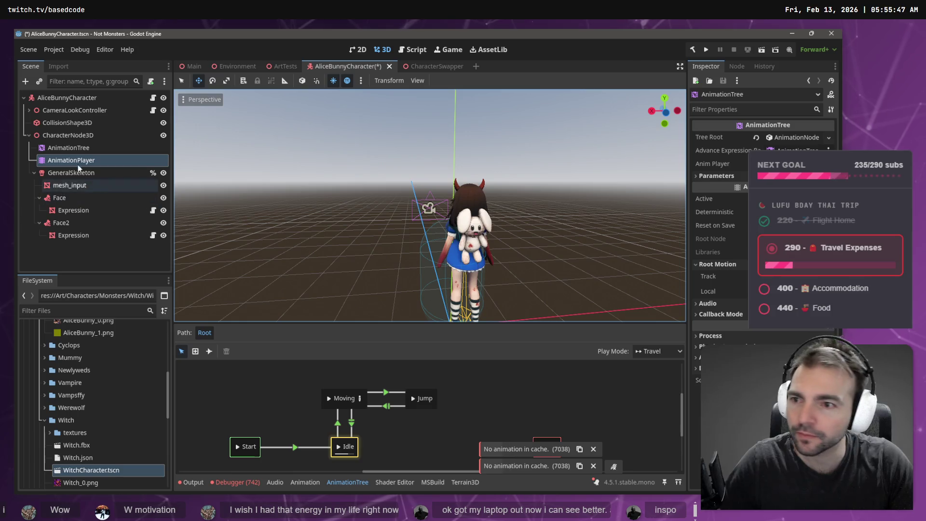
left_click(72, 147)
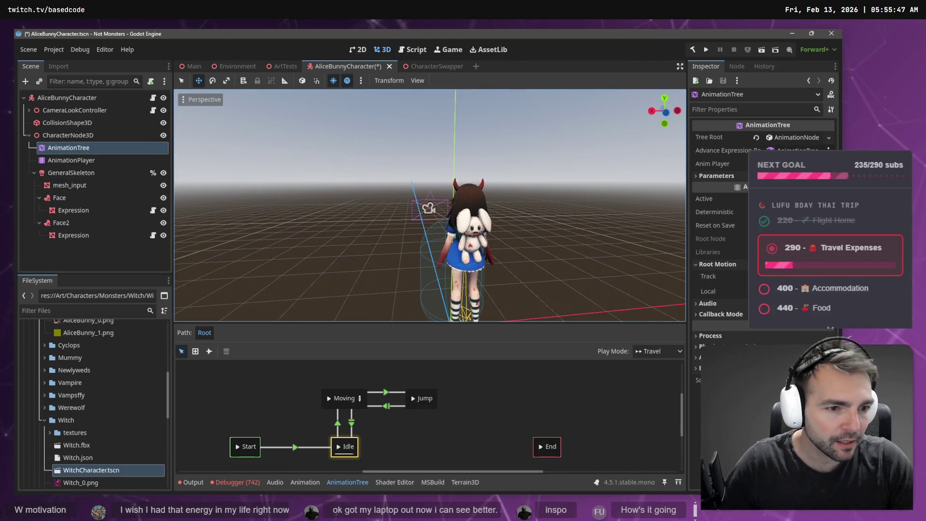
left_click(791, 150)
left_click(367, 178)
double_click(366, 187)
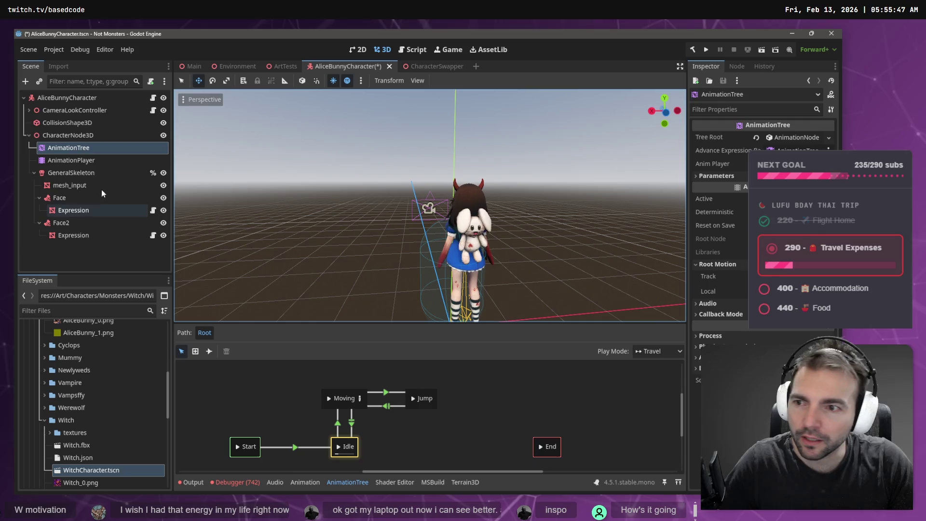
- Check the tree's filtered tracks, then run the scene with F6 to playtest the walk
left_click(72, 161)
left_click(72, 147)
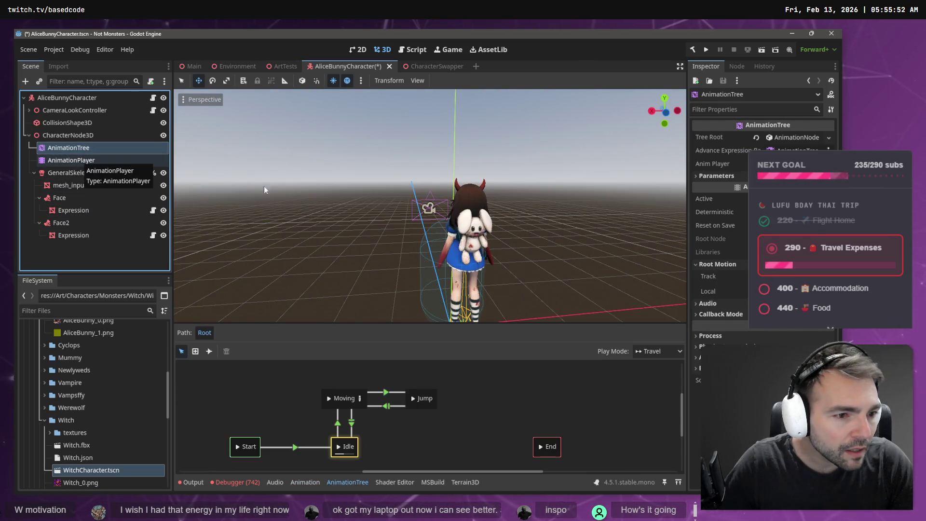
left_click(795, 192)
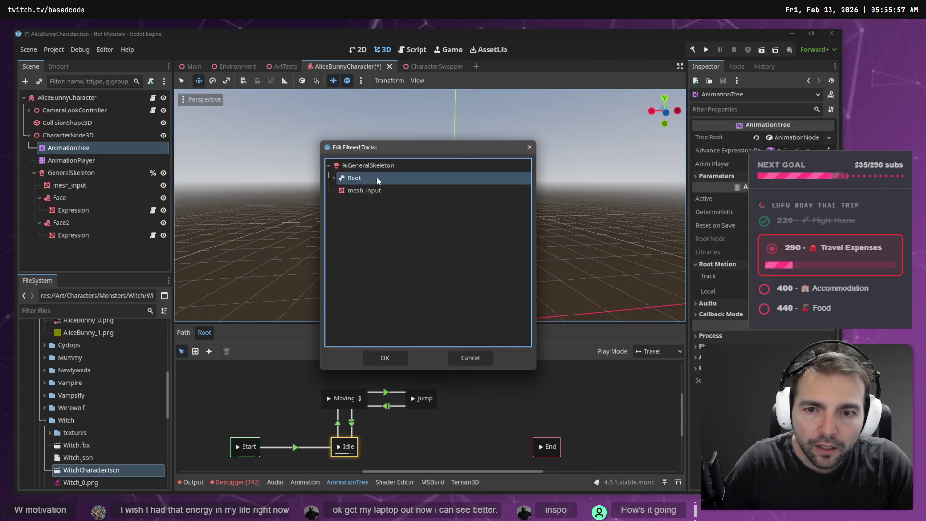
key("Escape")
key("F6")
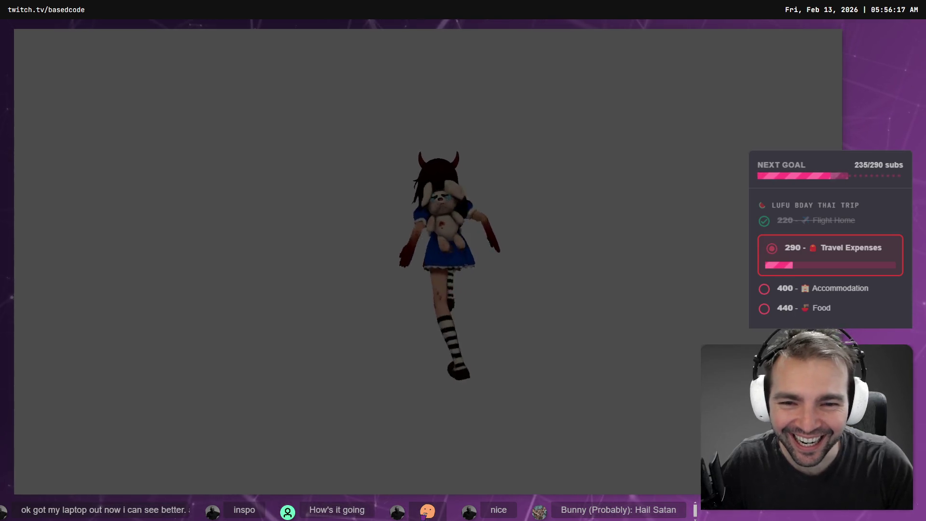
key("F8")
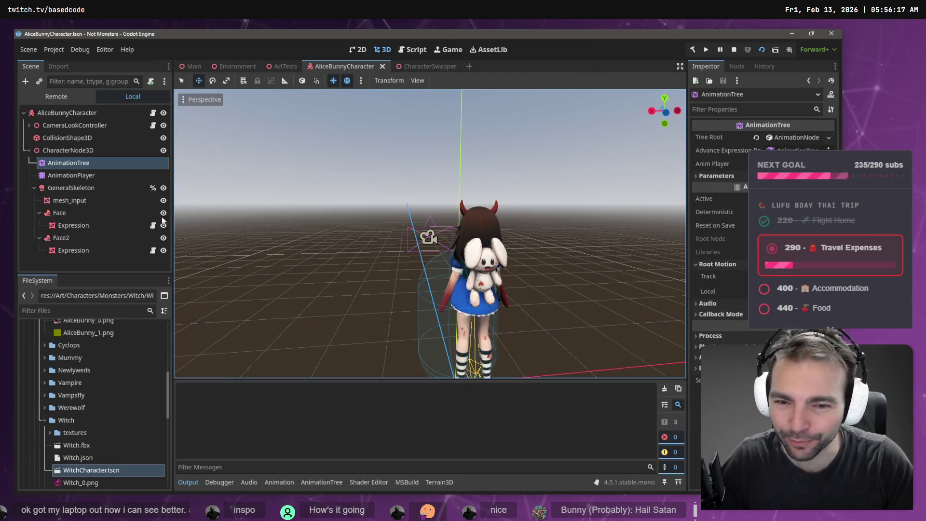
- Select and frame the plush bunny's Expression mesh, undoing stray drag moves
left_click(485, 271)
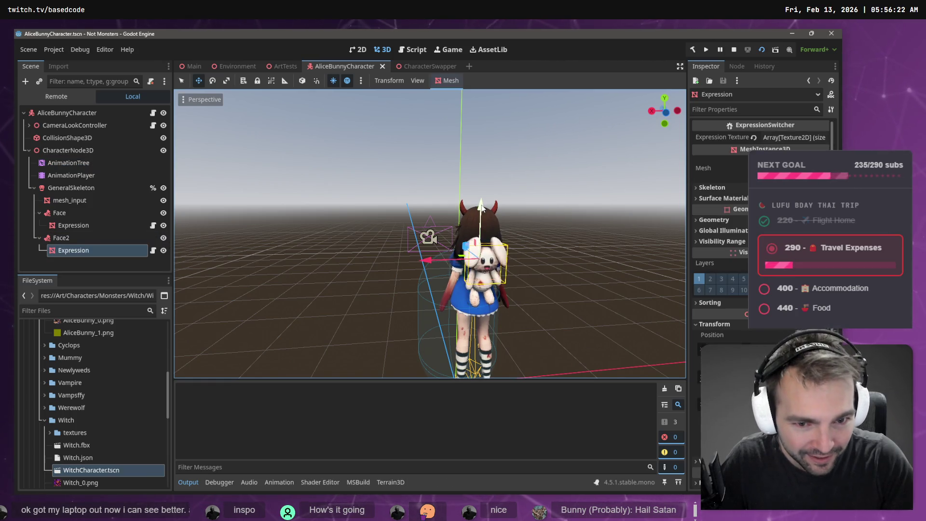
key("ctrl+z")
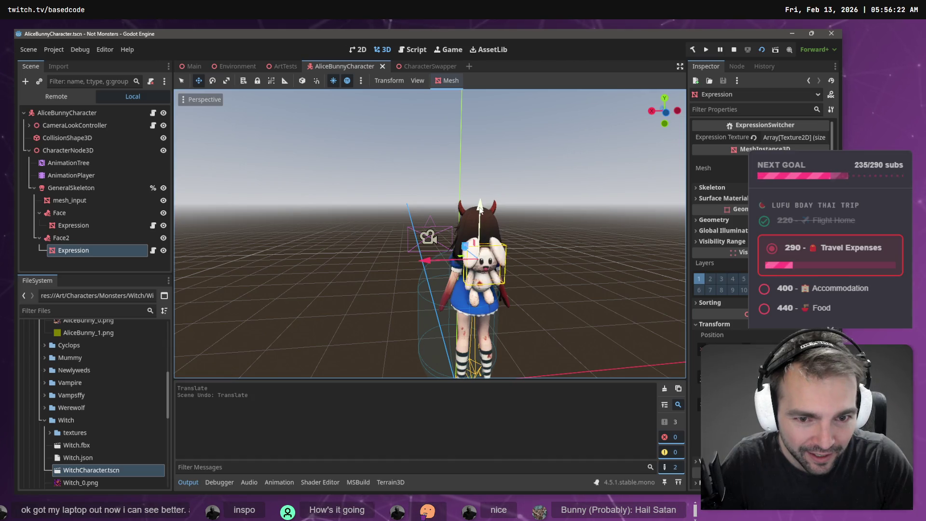
left_click_drag(484, 210, 483, 211)
key("ctrl+z")
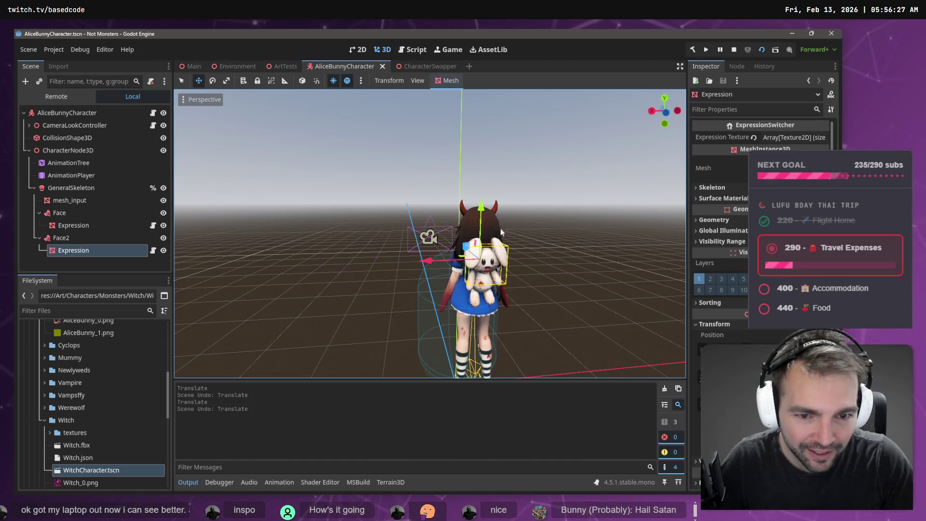
key("f")
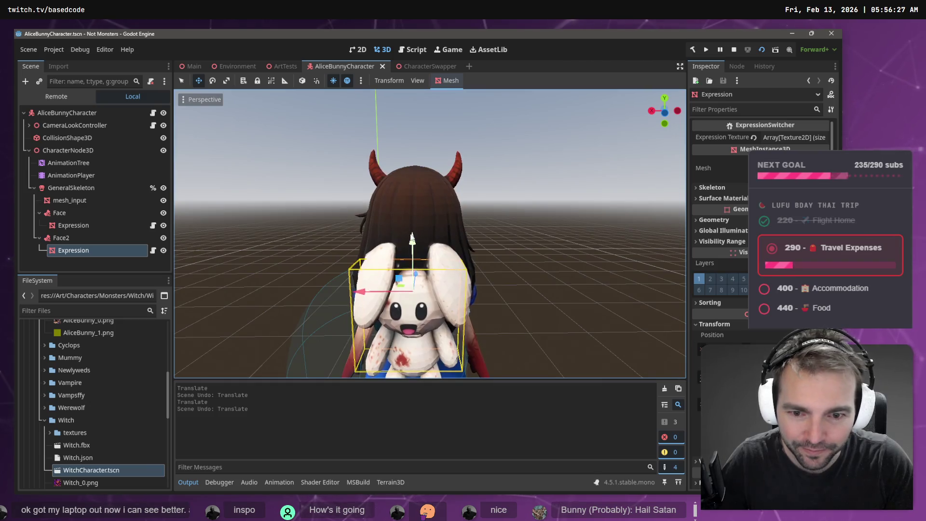
left_click_drag(412, 237, 412, 241)
key("ctrl+z")
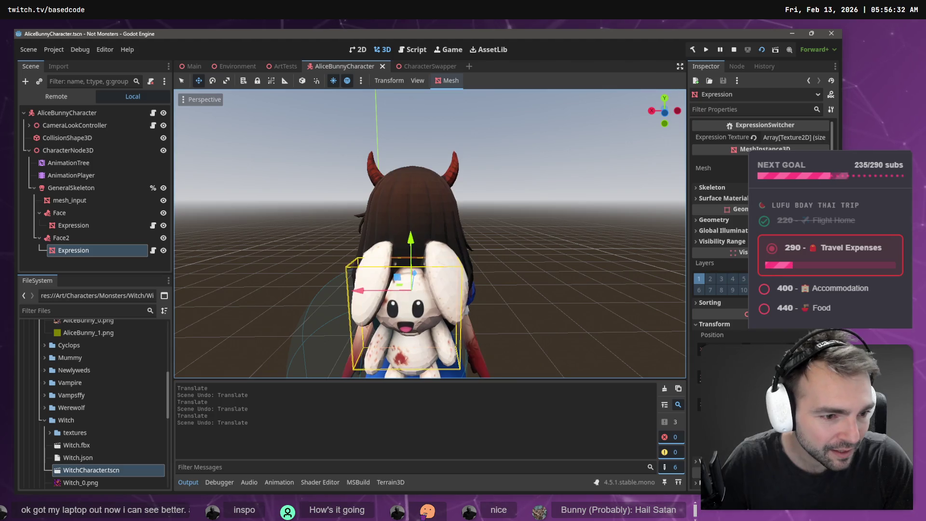
- Tilt and raise the bunny mesh via its Transform values, then duplicate it as Expression2
left_click(830, 328)
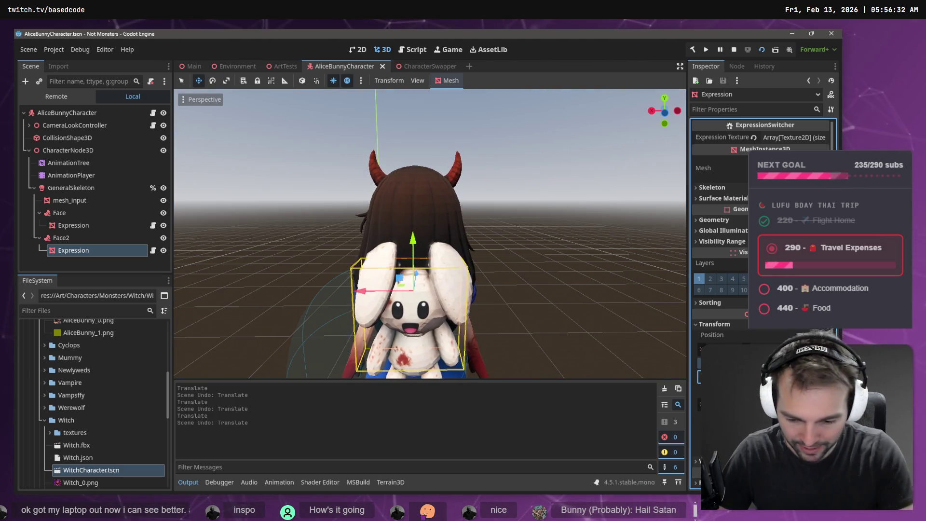
key("Return")
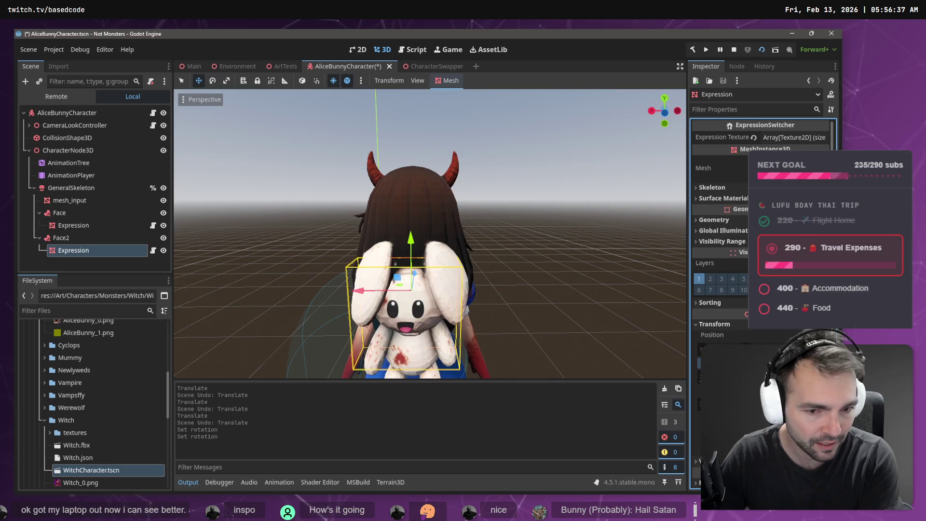
key("Return")
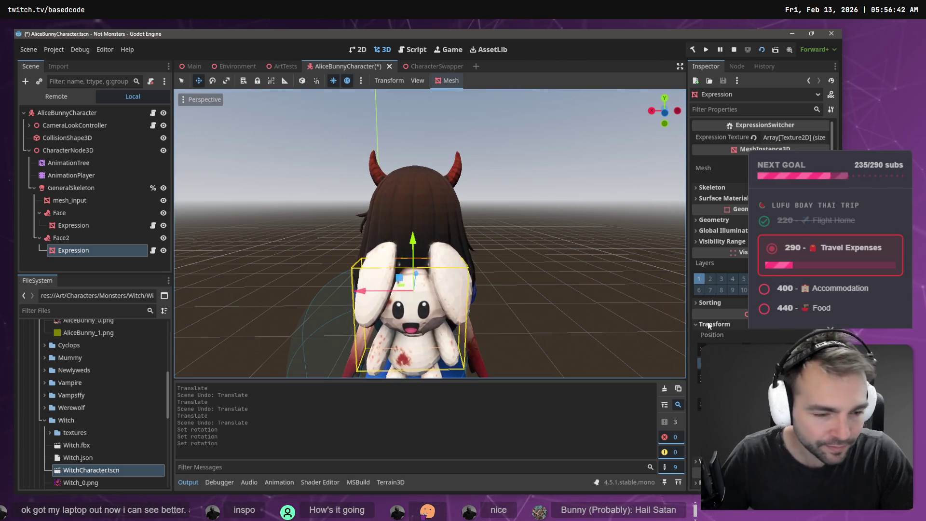
left_click(762, 343)
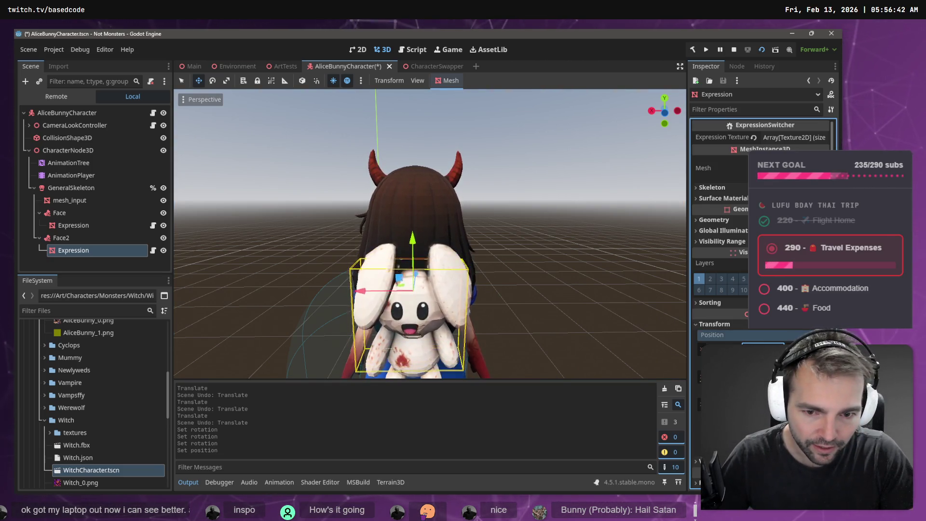
mouse_move(430, 231)
left_mouse_down()
mouse_move(361, 217)
mouse_move(186, 264)
mouse_move(289, 270)
left_mouse_up()
scroll(337, 227, "down", 5)
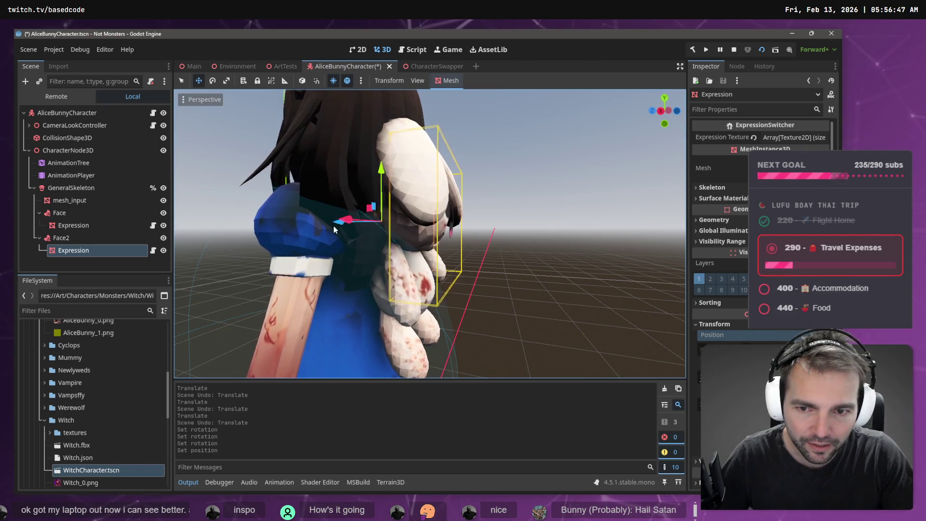
mouse_move(338, 227)
left_mouse_down()
mouse_move(260, 226)
mouse_move(538, 295)
left_mouse_up()
scroll(332, 230, "down", 4)
key("ctrl+z")
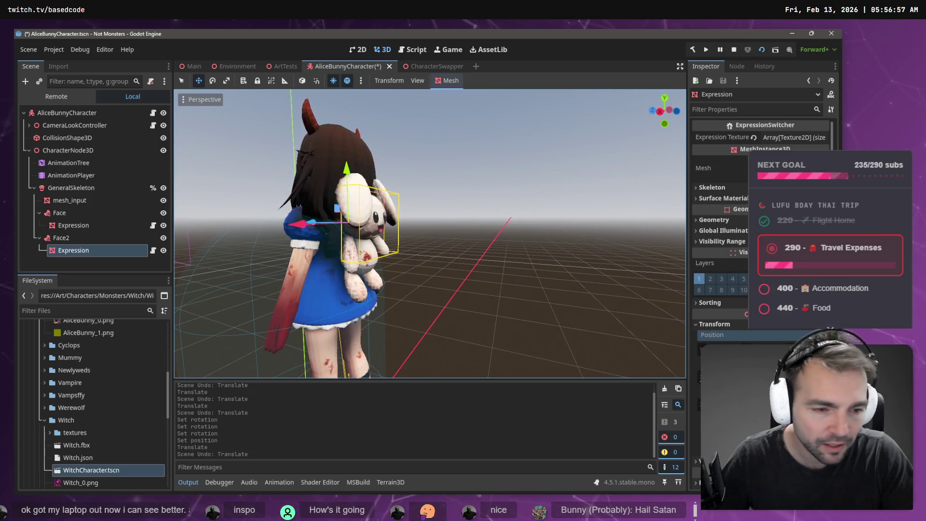
left_click_drag(801, 349, 820, 350)
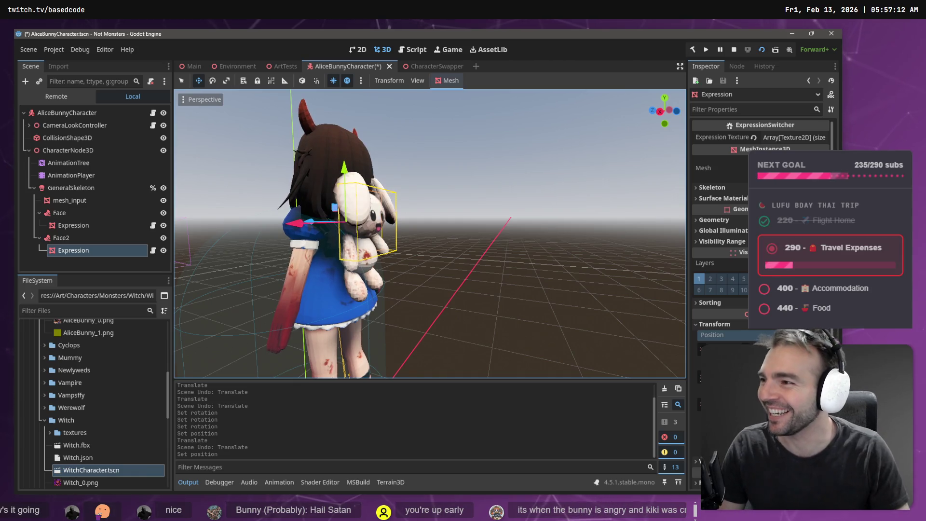
key("ctrl+d")
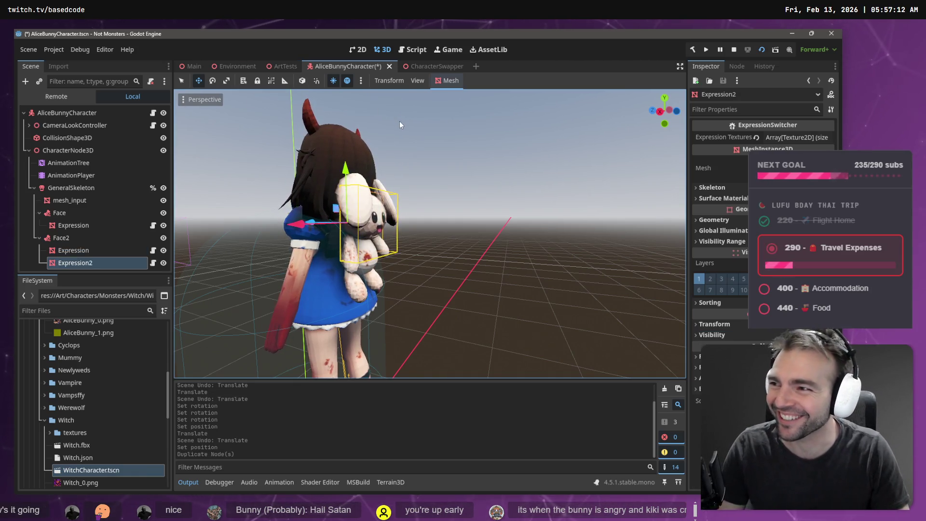
- Deselect the duplicated bunny and save the character scene
left_click(488, 141)
key("ctrl+s")
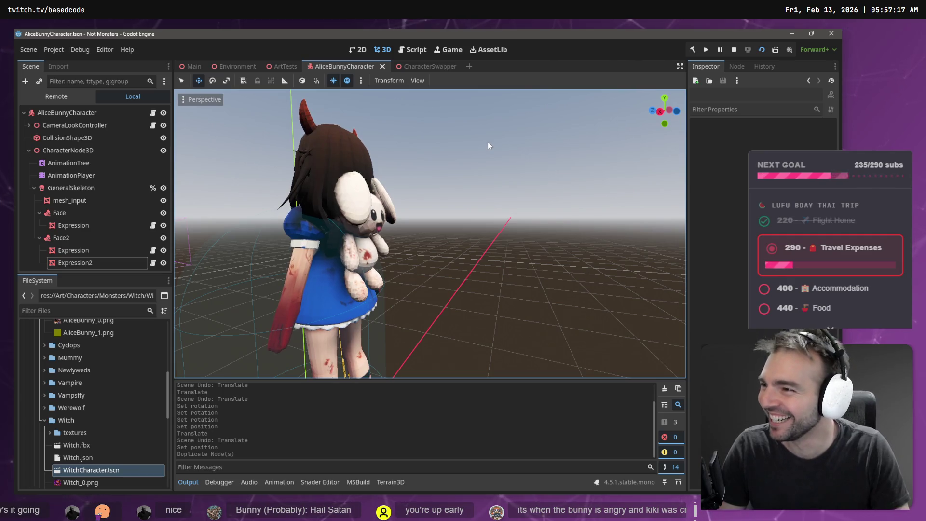
mouse_move(488, 141)
left_mouse_down()
mouse_move(531, 145)
mouse_move(507, 143)
left_mouse_up()
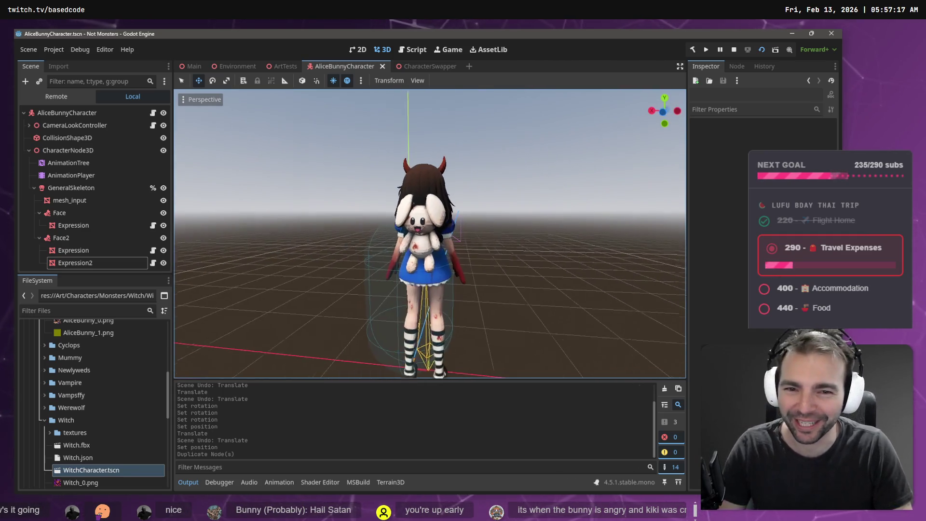
- Playtest the character running in all directions with WASD, then rebuild and relaunch the game
key("F5")
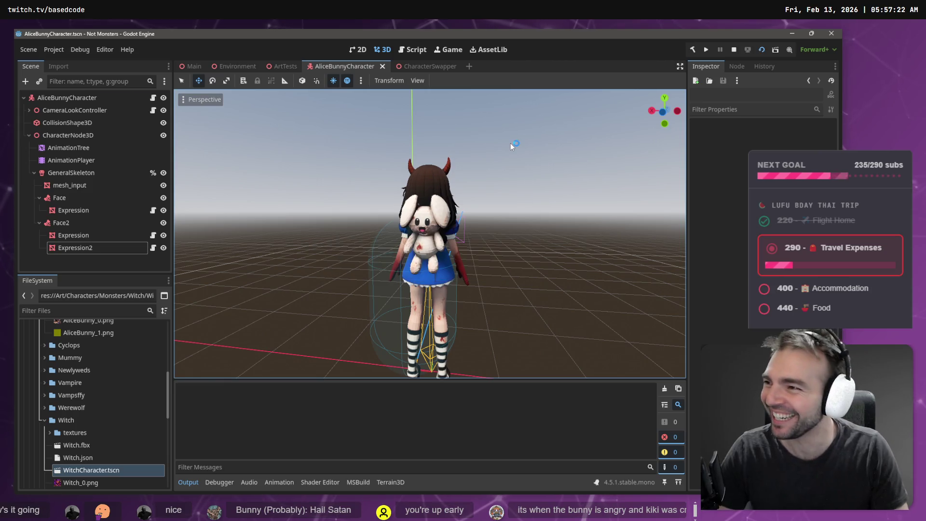
key("w")
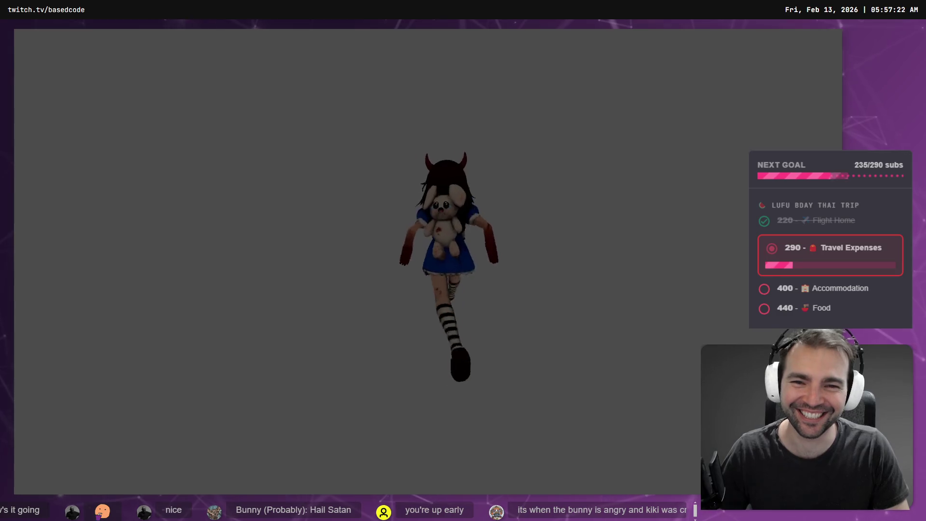
key("a")
key("s")
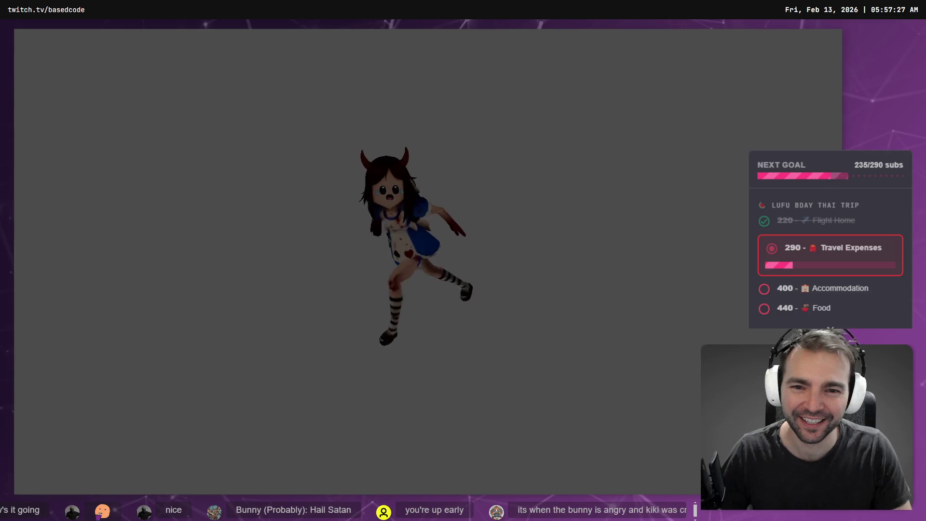
key("w")
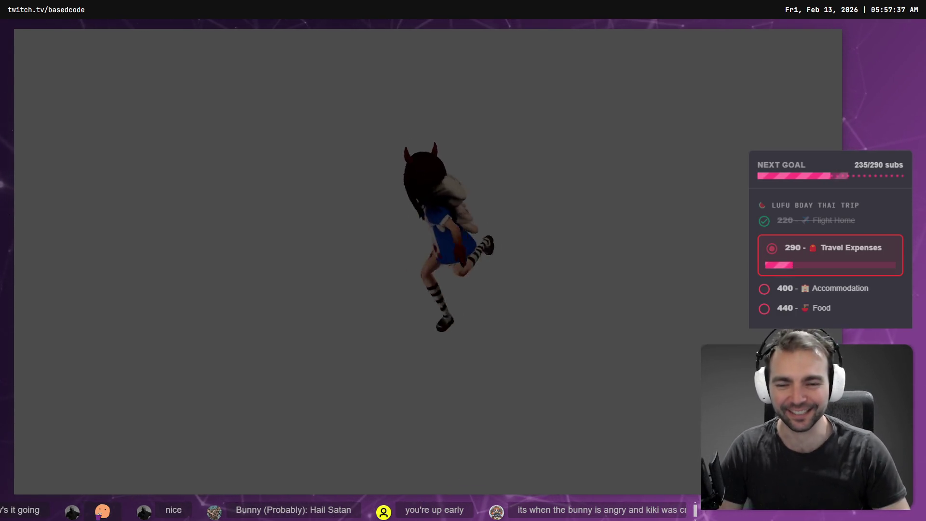
key("F5")
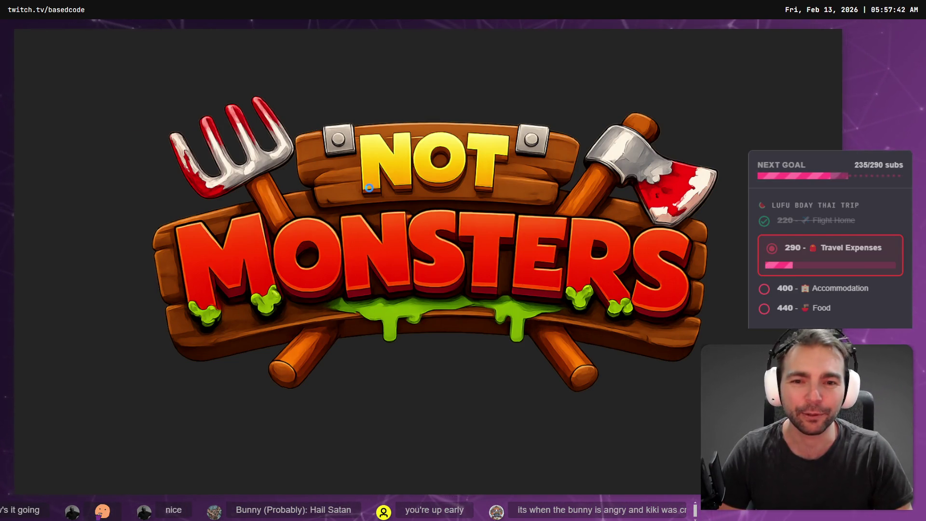
- Cycle through four playable characters to reach the horned girl in the blue-and-white dress
key("Tab")
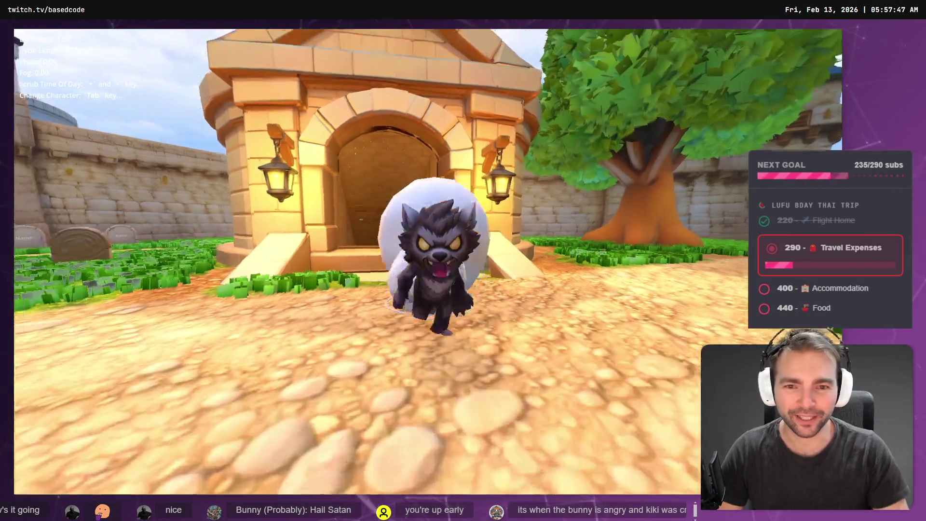
key("Tab")
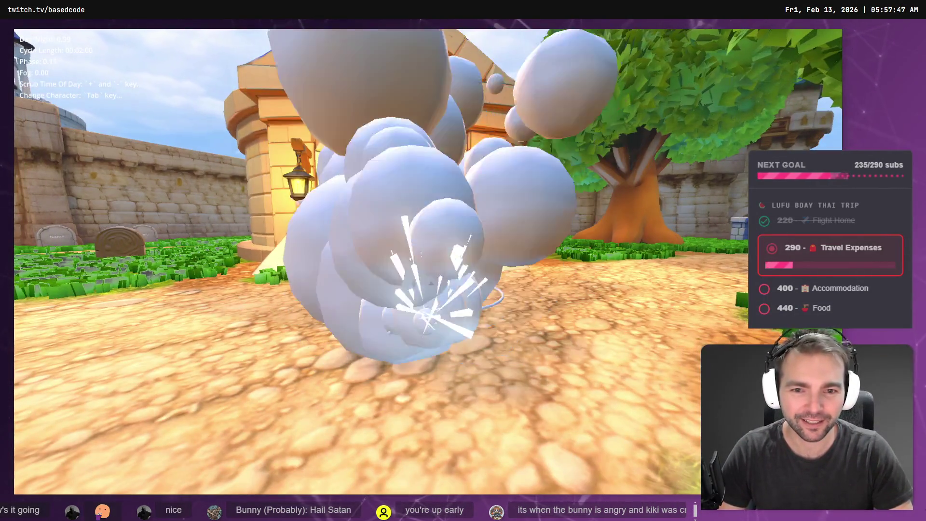
key("Tab")
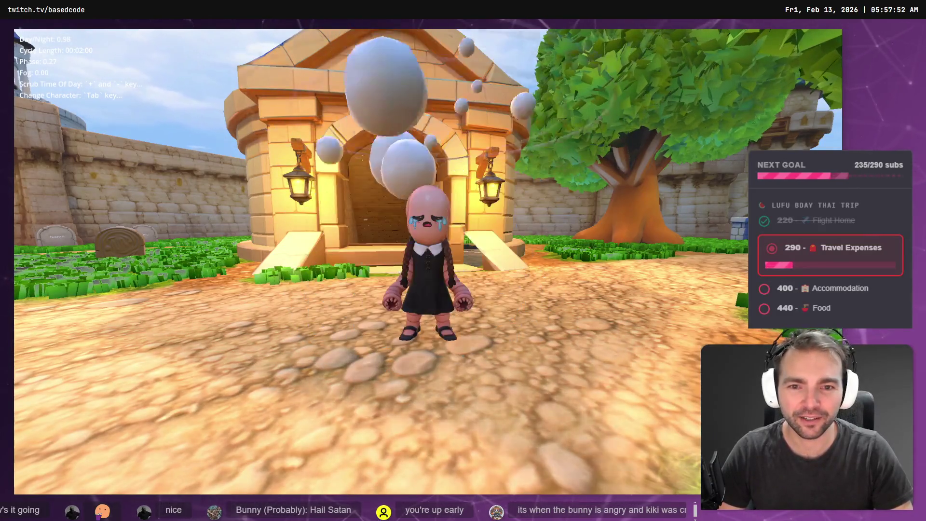
key("Tab")
key("Tab")
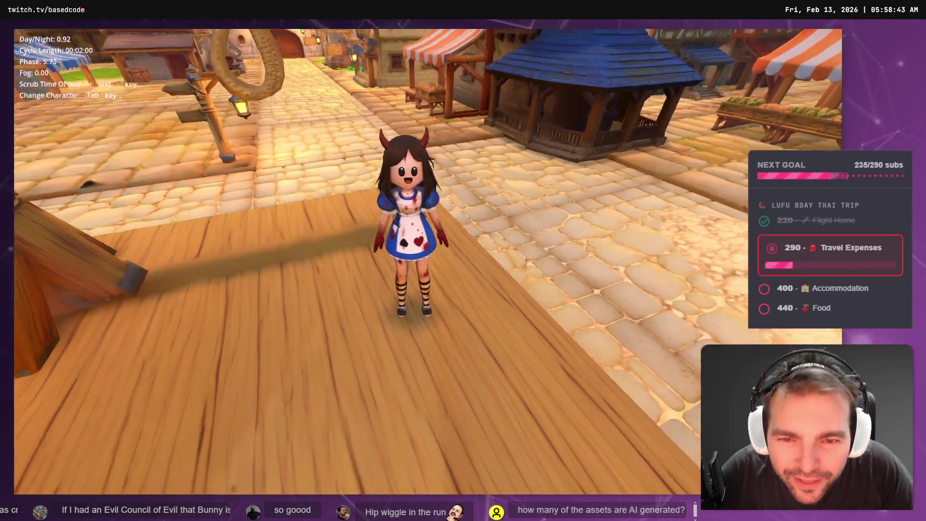
- Select the Expression face mesh, shift it slightly left and along its depth axis, and save
key("F8")
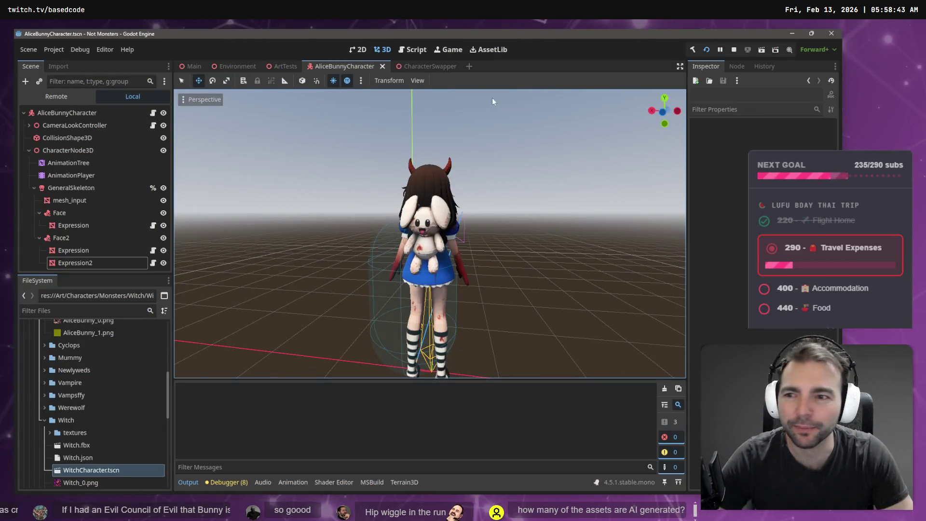
left_click(96, 225)
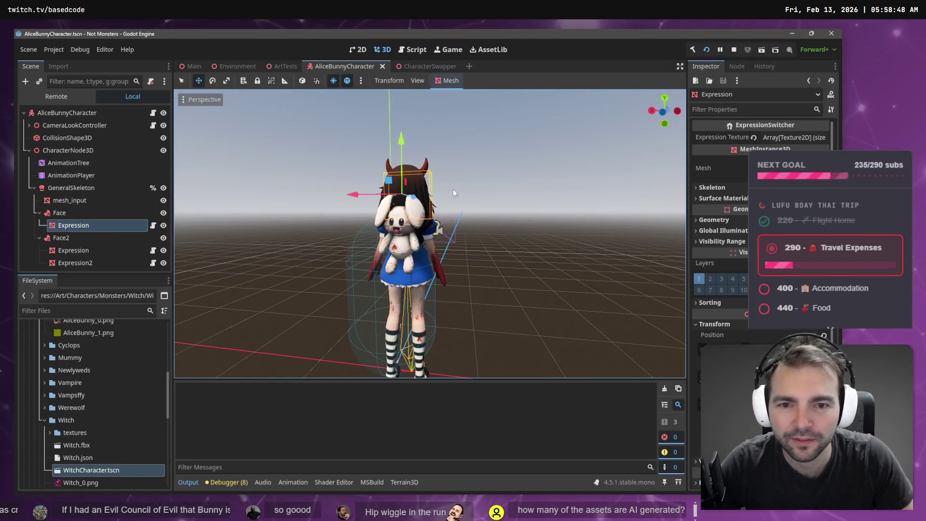
mouse_move(453, 192)
left_mouse_down()
mouse_move(608, 244)
mouse_move(555, 227)
left_mouse_up()
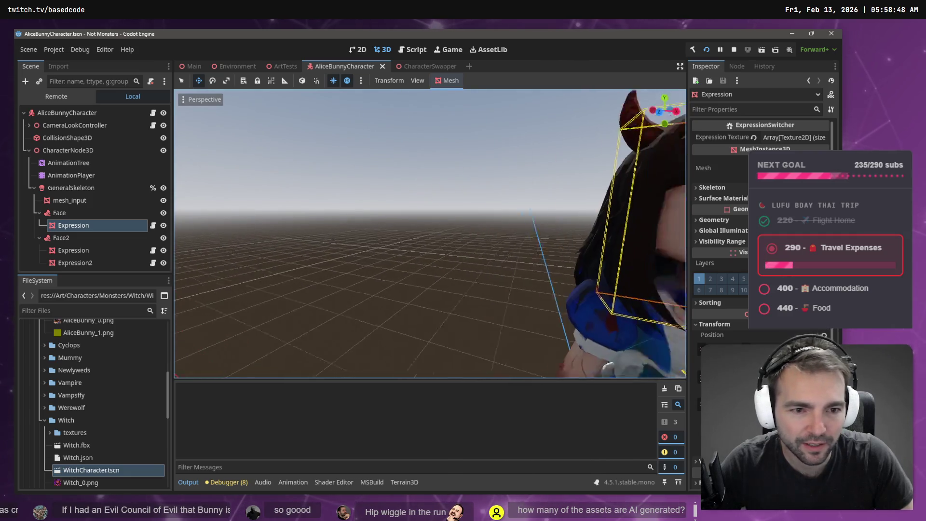
key("f")
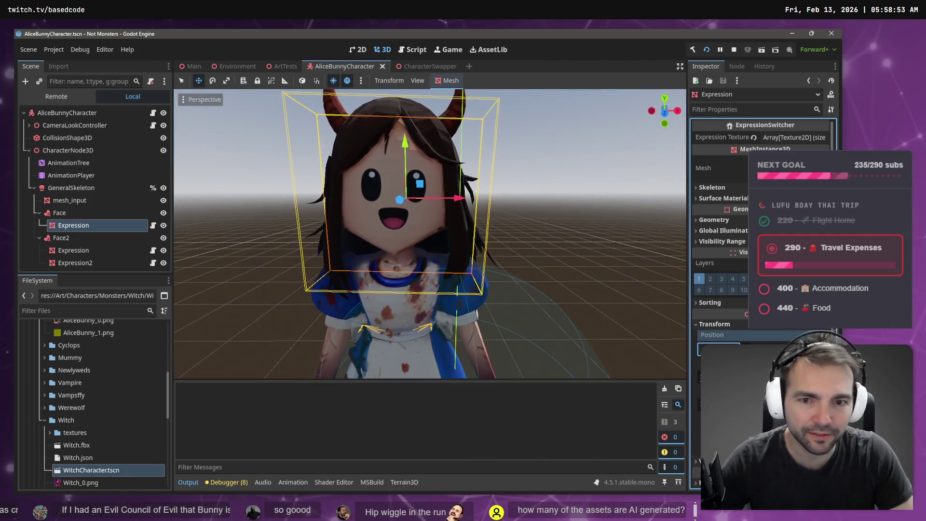
left_click_drag(718, 348, 709, 348)
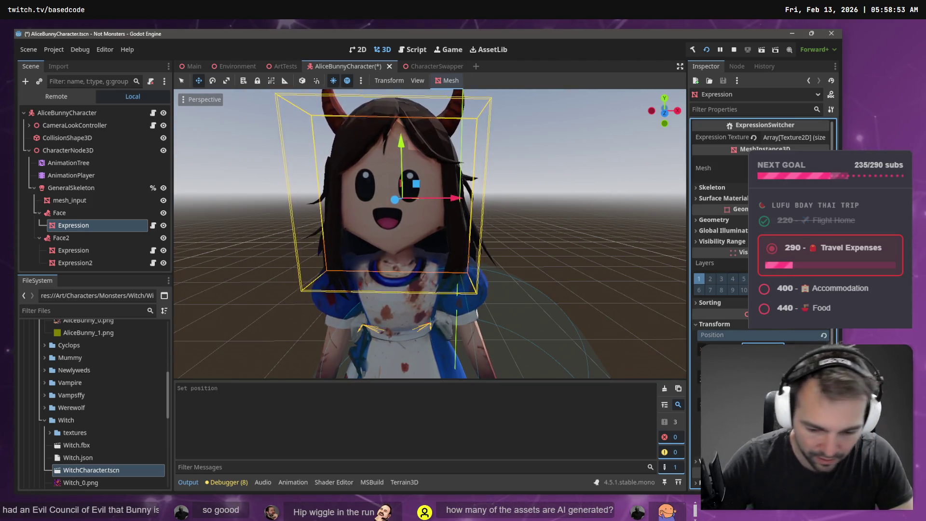
scroll(612, 222, "down", 5)
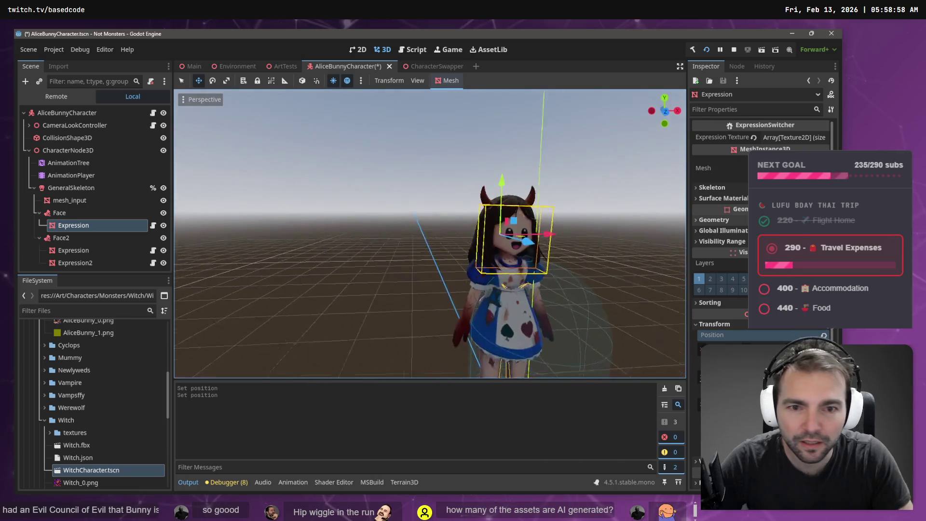
scroll(516, 275, "up", 3)
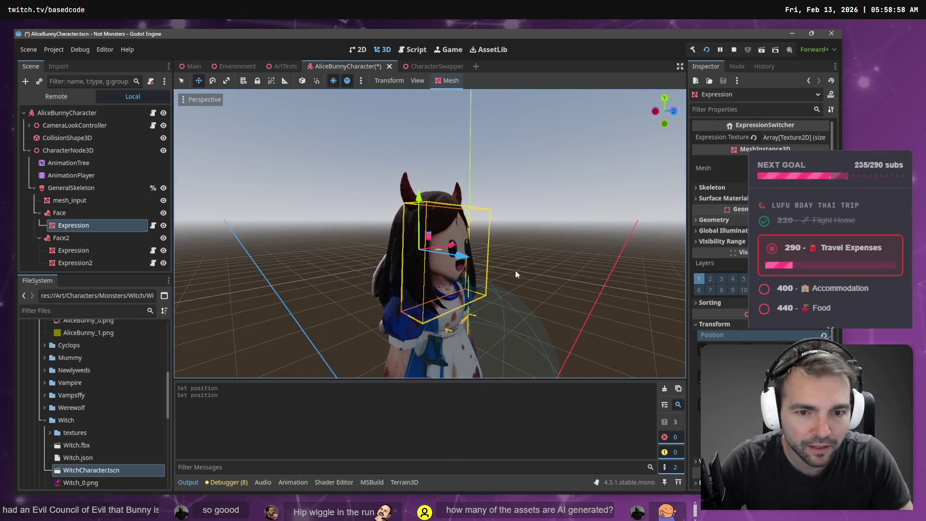
left_click_drag(468, 262, 464, 262)
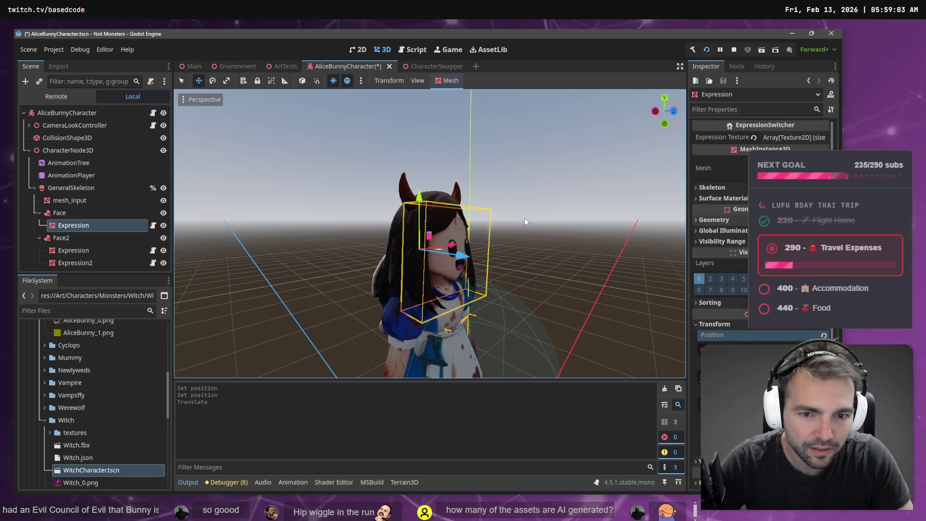
key("ctrl+s")
- Raise the Expression face mesh slightly and save the AliceBunnyCharacter scene again
scroll(553, 211, "down", 5)
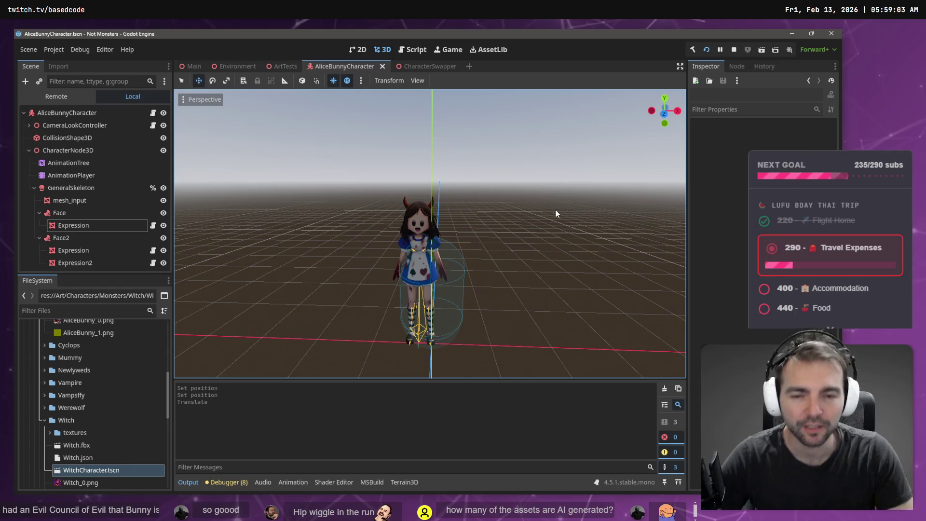
left_click(106, 225)
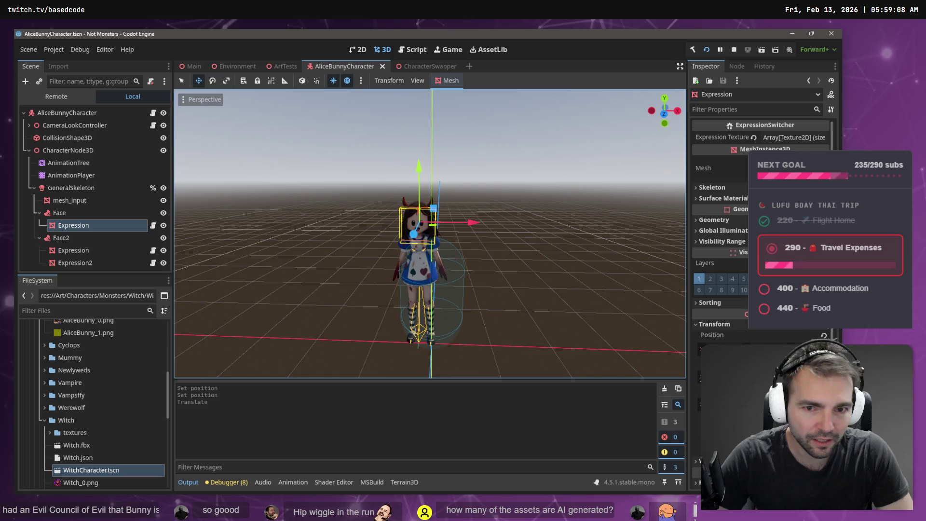
left_click_drag(762, 357, 772, 357)
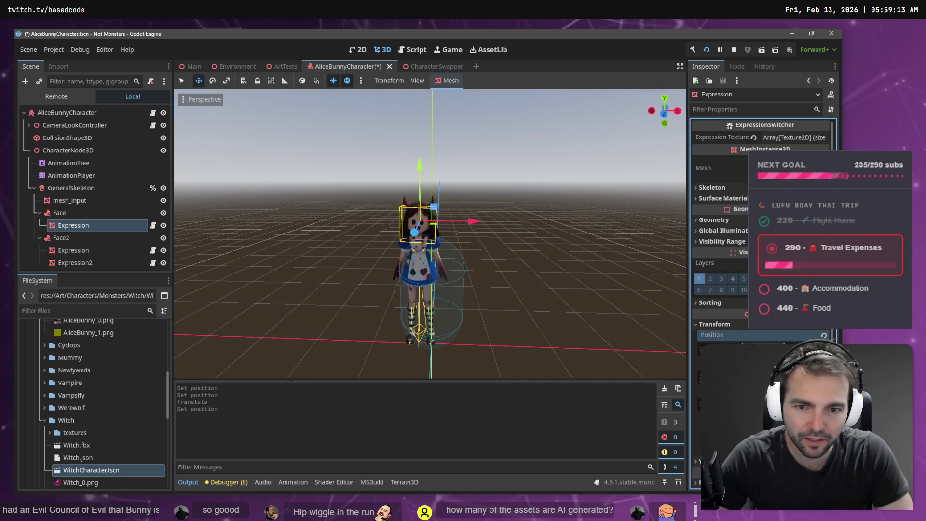
left_click_drag(772, 357, 774, 357)
left_click(510, 205)
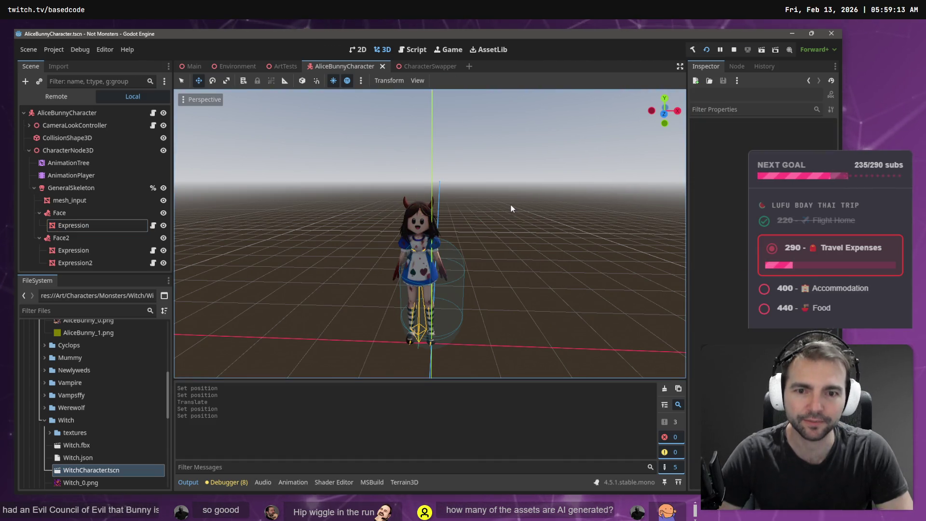
key("ctrl+s")
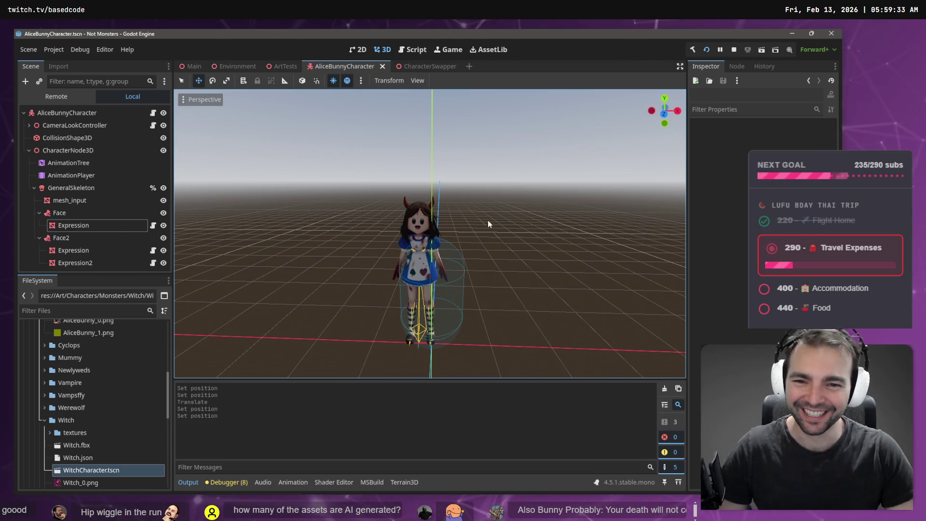
- Orbit around the character to inspect it from behind, then from the front up close
left_click_drag(488, 224, 203, 188)
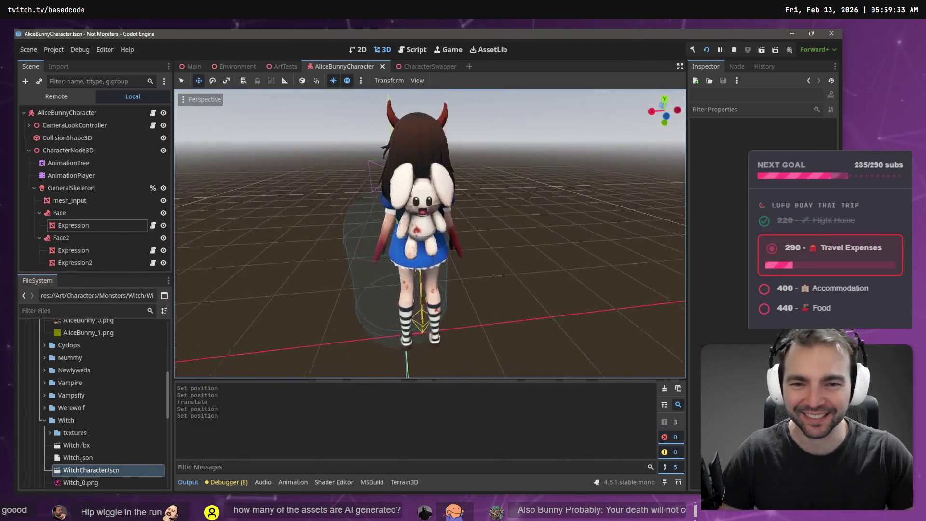
left_click_drag(488, 220, 488, 220)
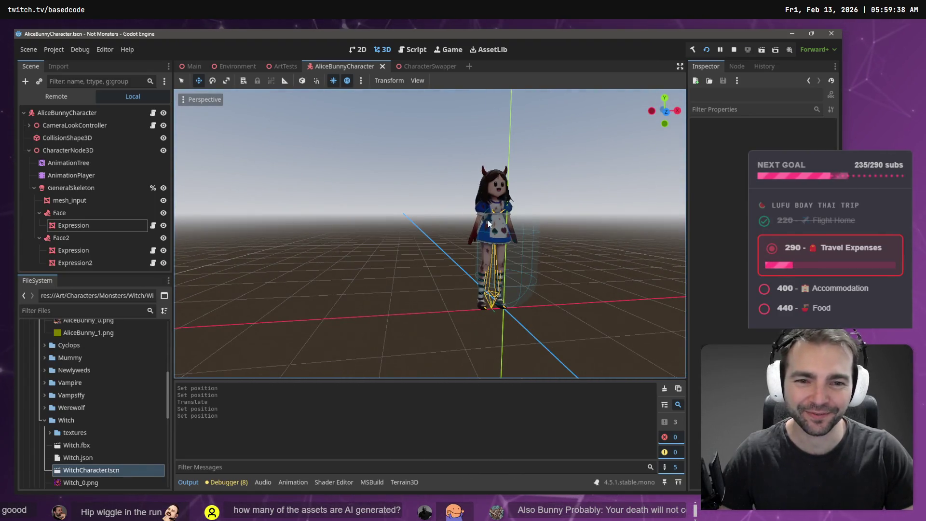
scroll(525, 187, "up", 2)
scroll(532, 188, "down", 3)
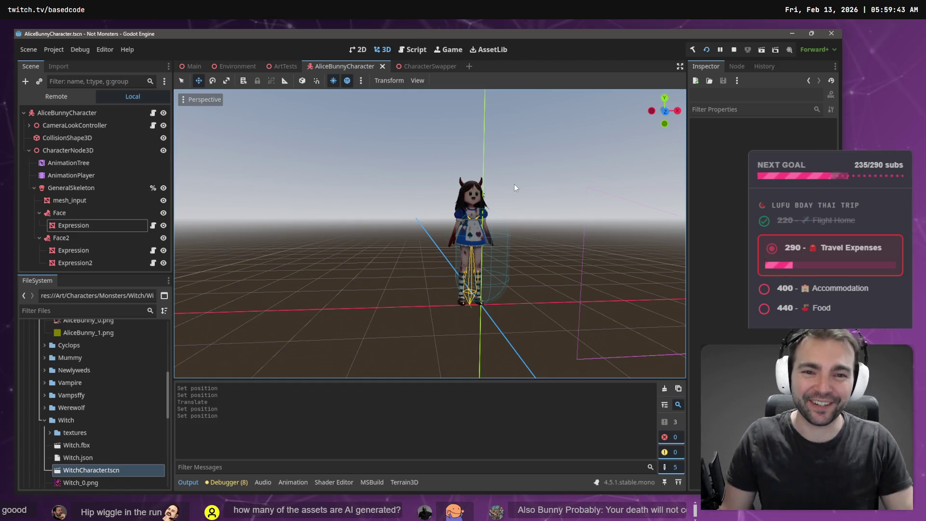
mouse_move(505, 143)
left_mouse_down()
mouse_move(434, 145)
mouse_move(513, 140)
left_mouse_up()
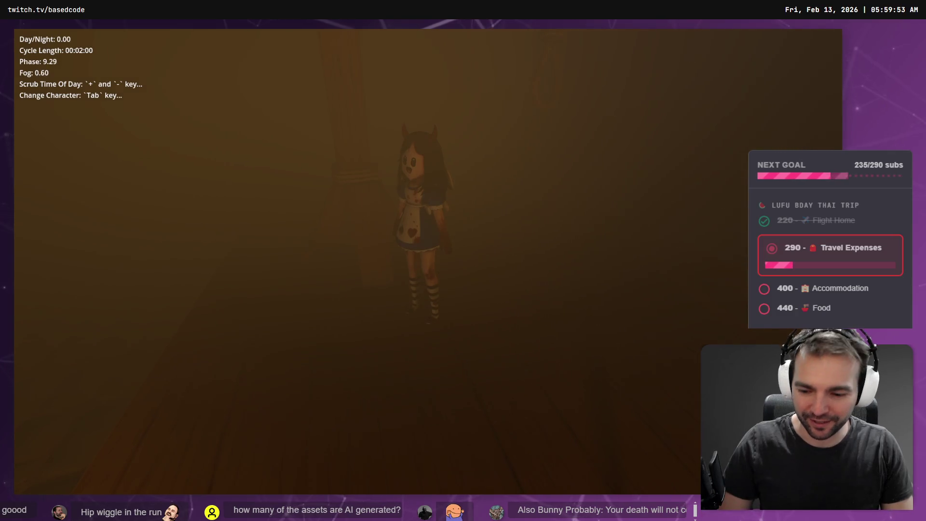
- Stop and relaunch the game, then cycle through six playable characters
key("F8")
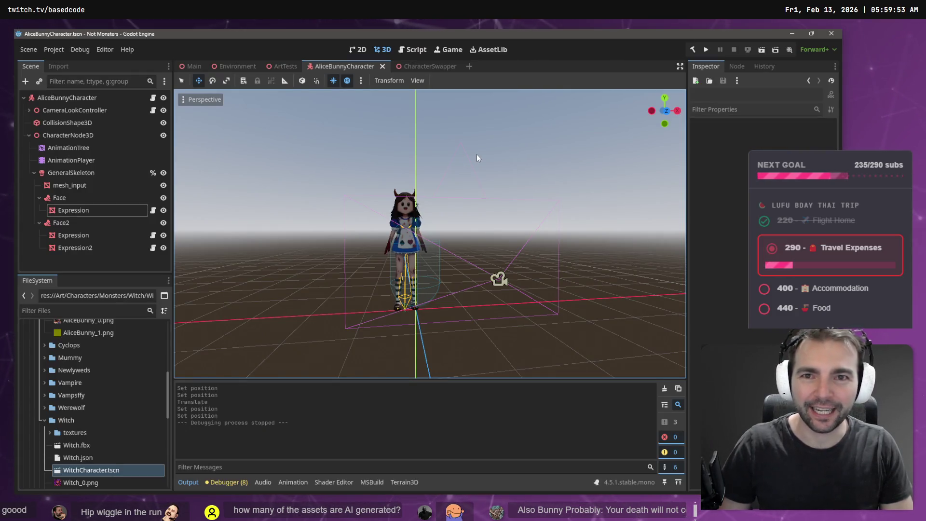
key("F5")
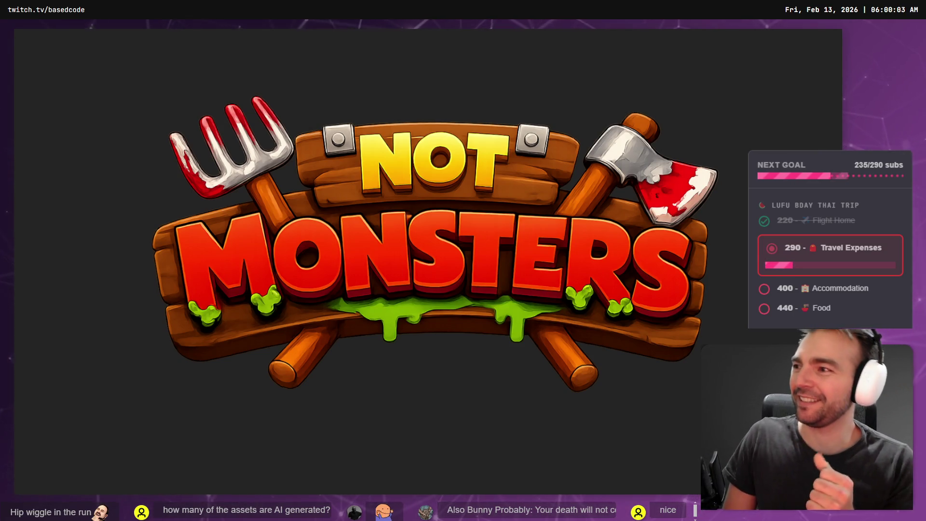
key("Tab")
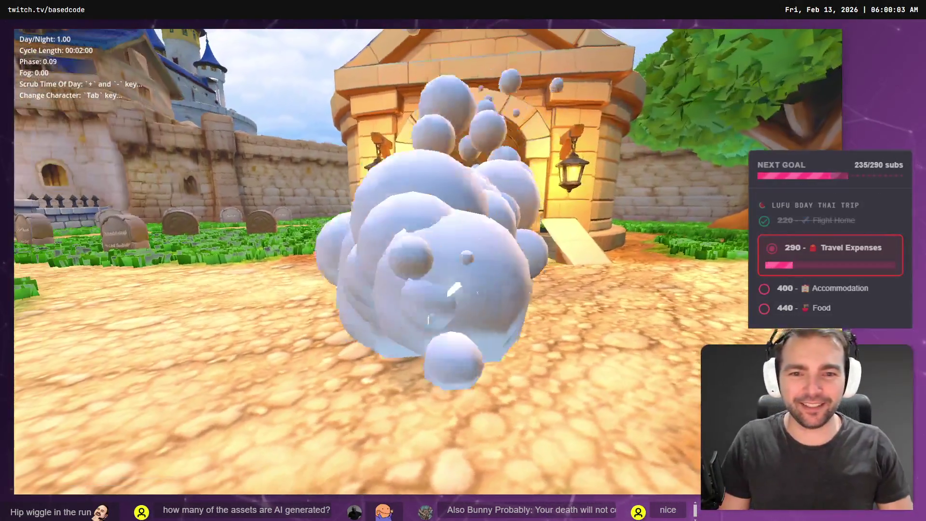
key("Tab")
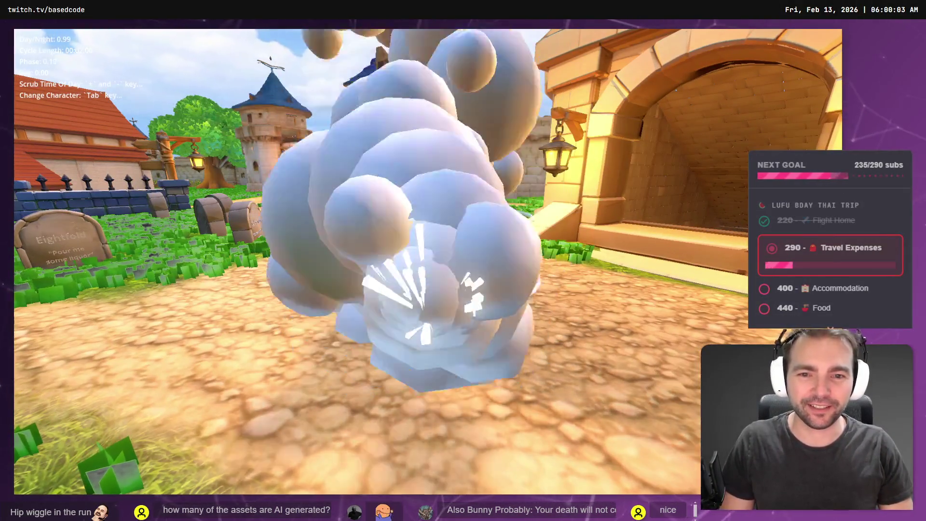
key("Tab")
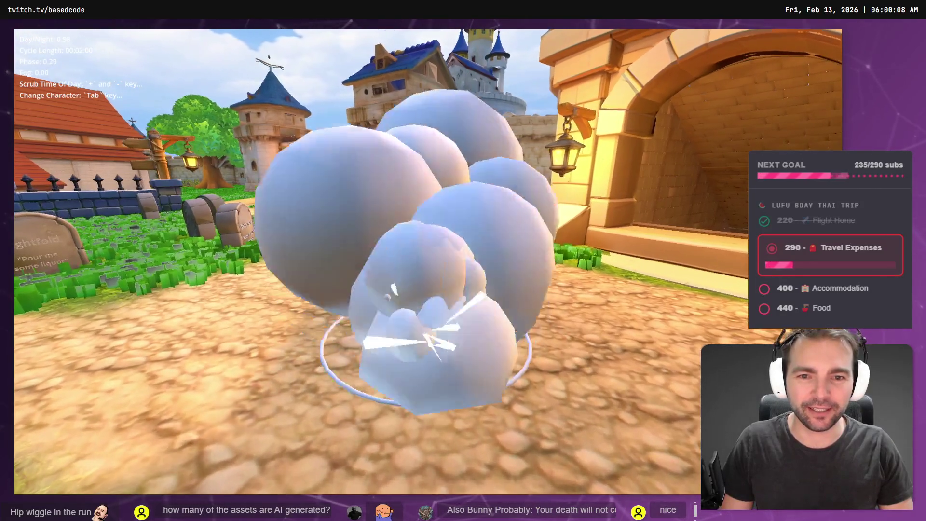
key("Tab")
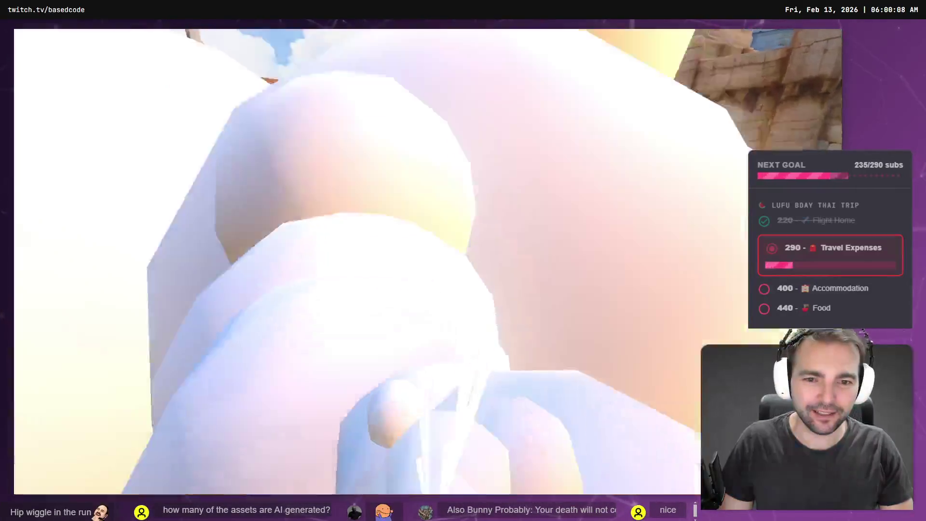
key("Tab")
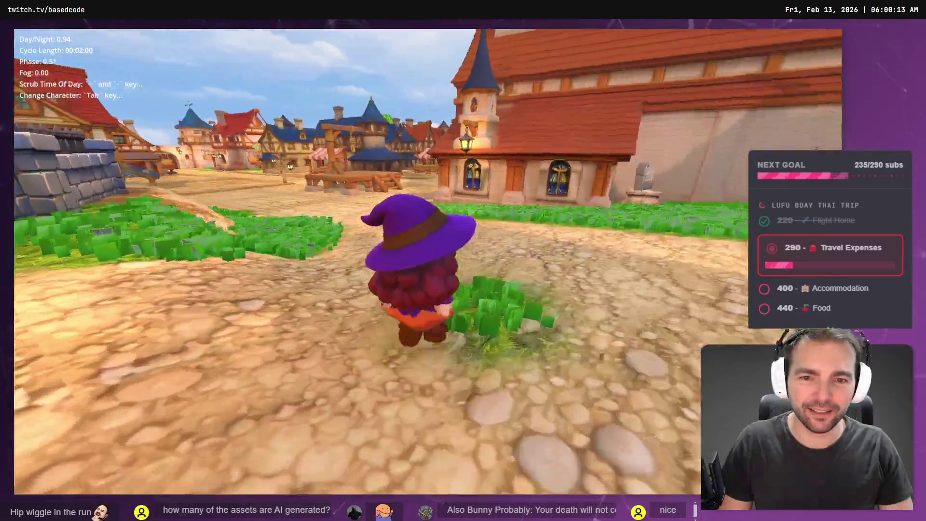
key("Tab")
key("Tab")
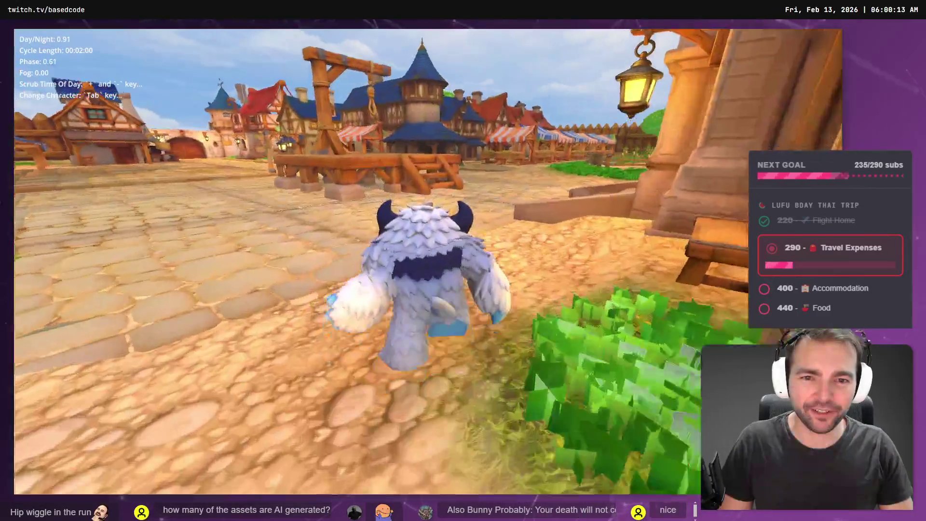
- Walk the yeti onto the platform, swap to Alice, and run her across it
key("w")
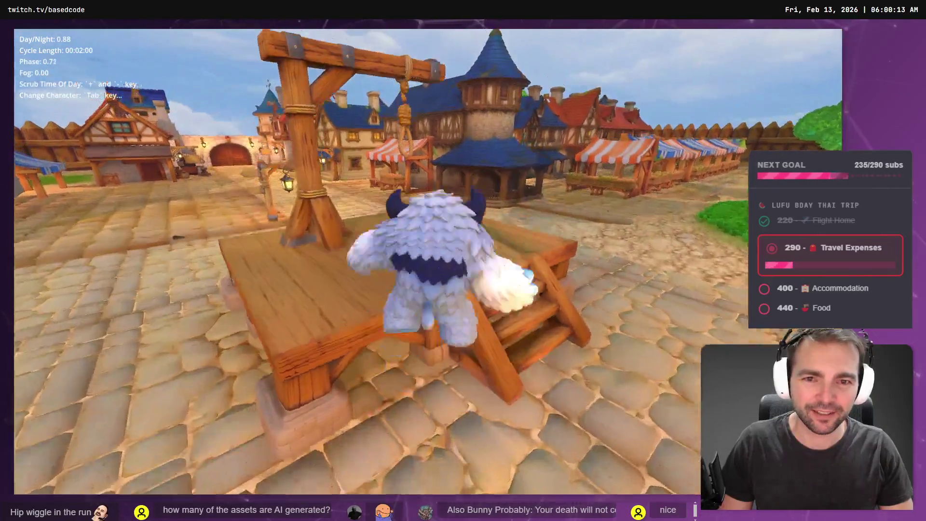
key("Tab")
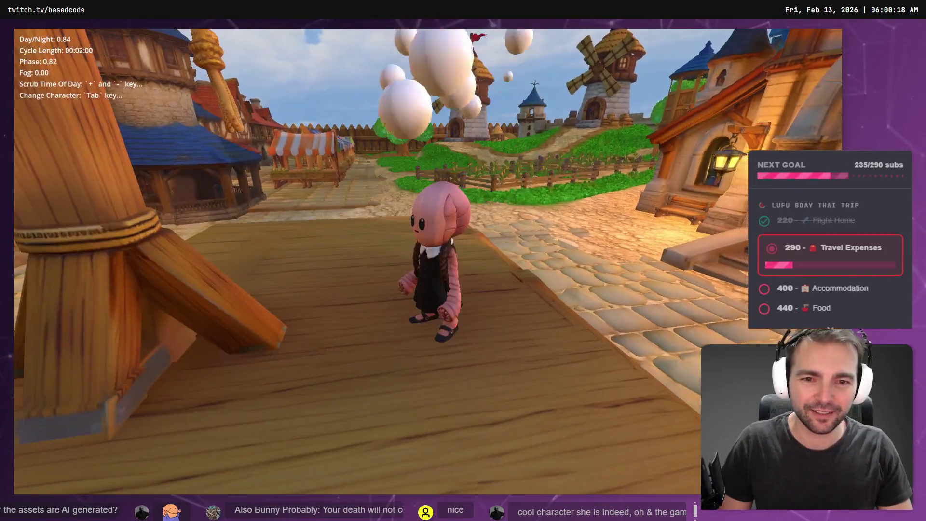
key("Tab")
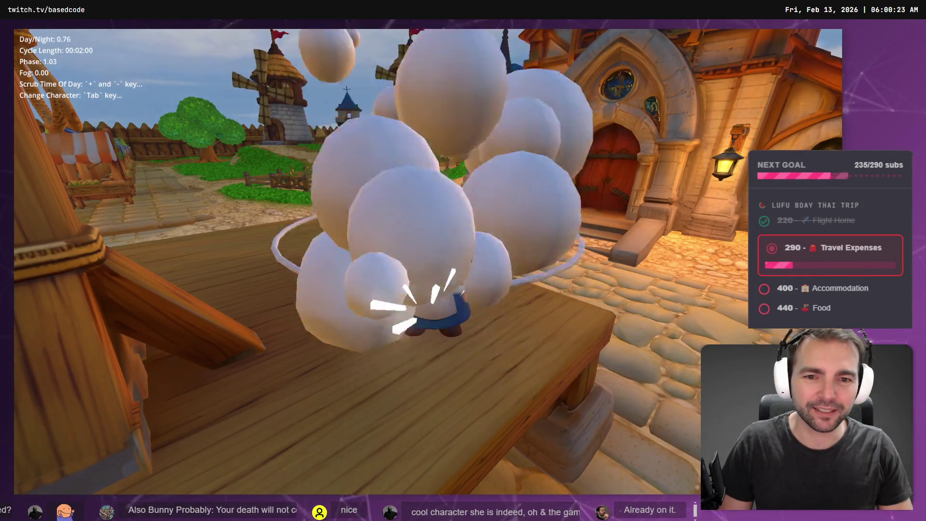
key("Tab")
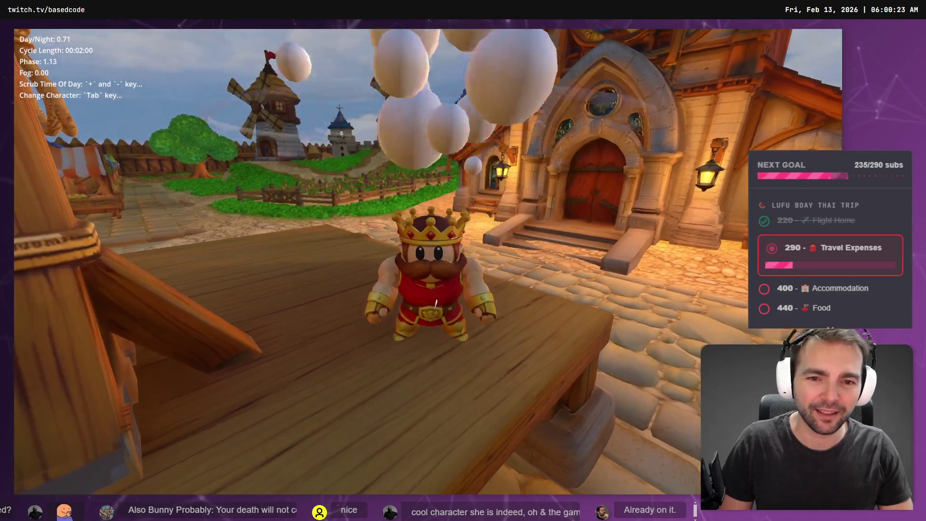
key("a")
key("s")
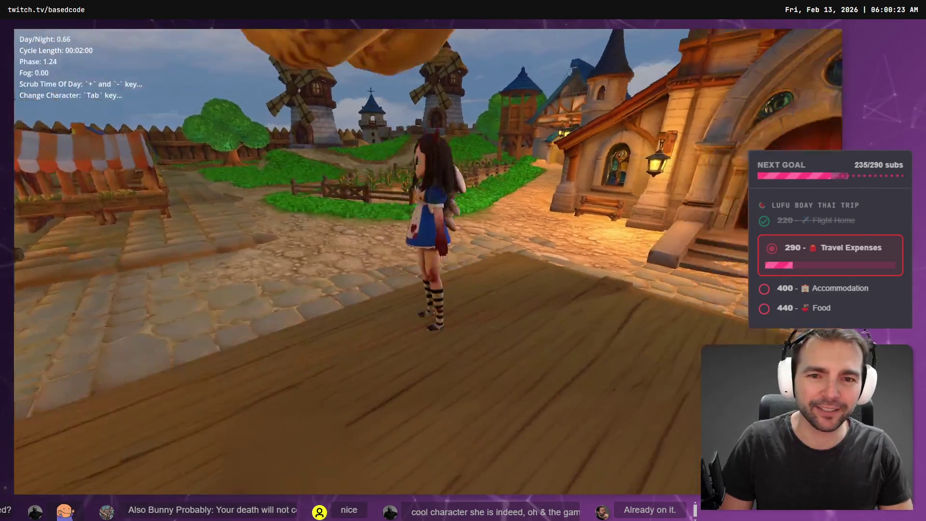
key("w")
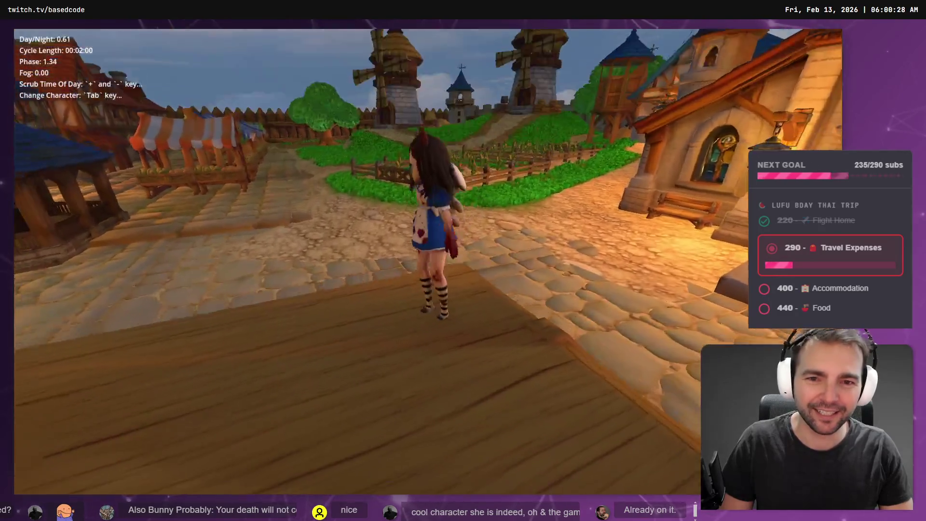
key("a")
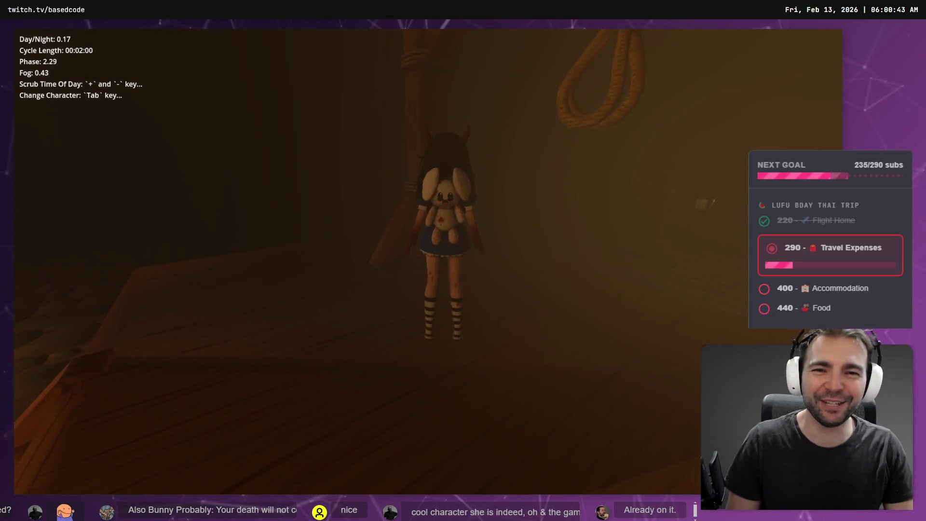
- Switch to the apron-dress Alice, then stop and relaunch the game
key("Tab")
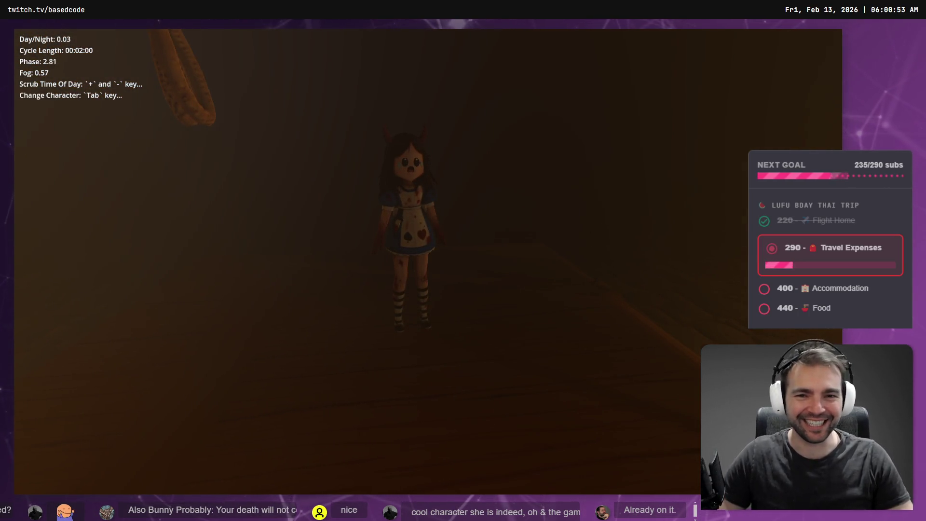
key("F8")
key("F5")
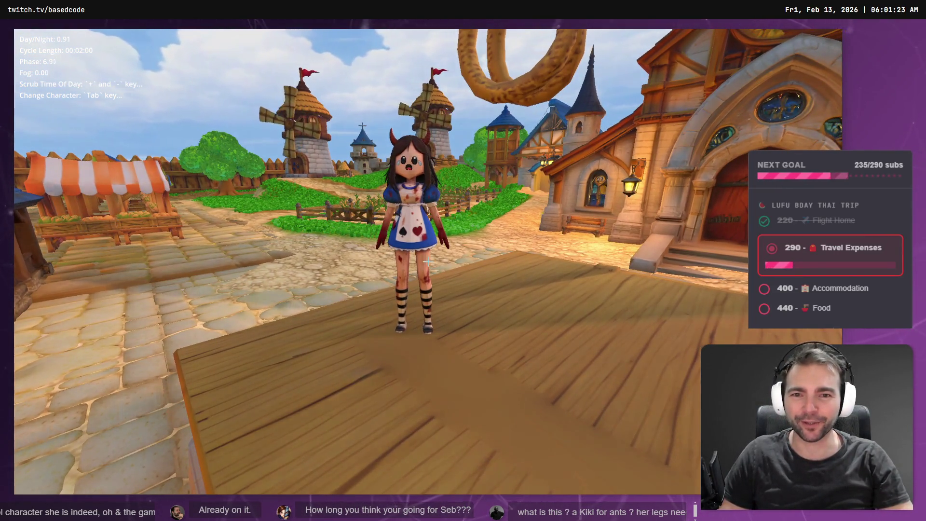
- Bring up the screen capture overlay and mark a region of the game
key("super+shift+s")
mouse_move(225, 33)
left_mouse_down()
mouse_move(539, 377)
mouse_move(566, 458)
mouse_move(554, 484)
mouse_move(553, 467)
left_mouse_up()
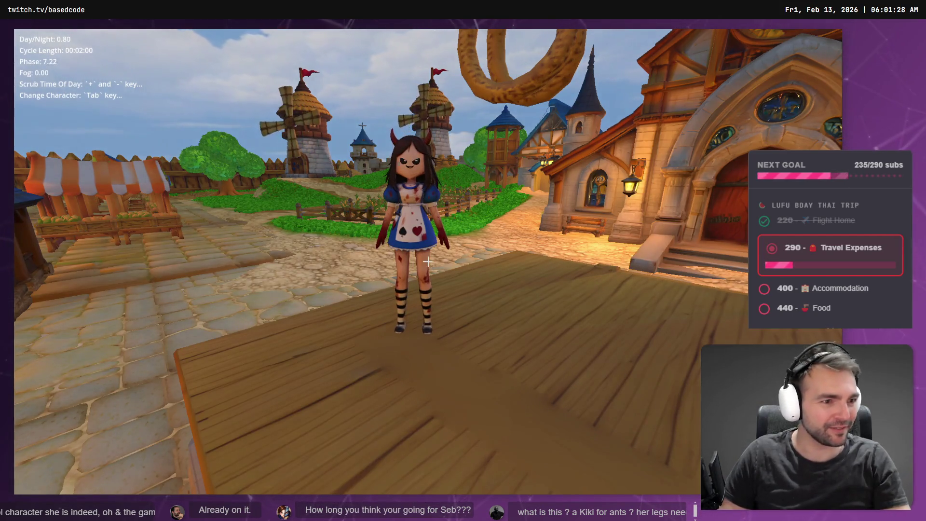
key("super+shift+s")
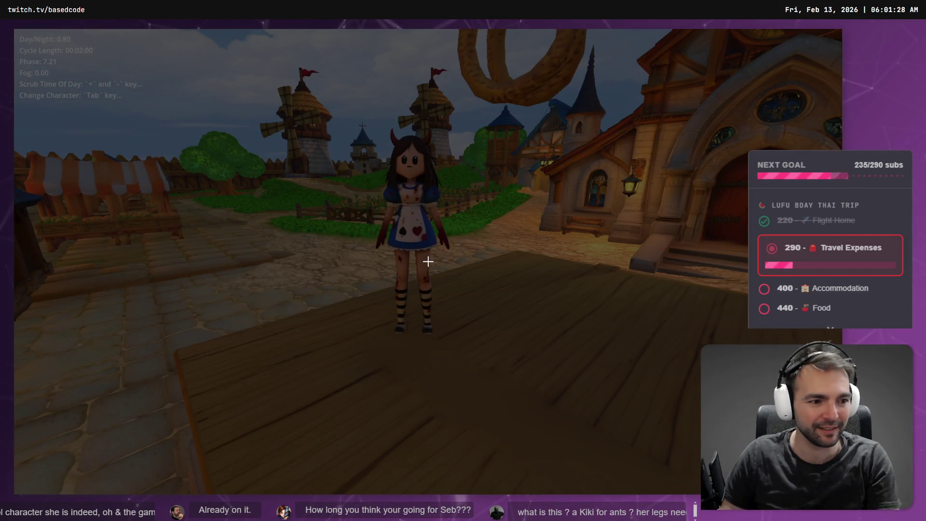
key("Escape")
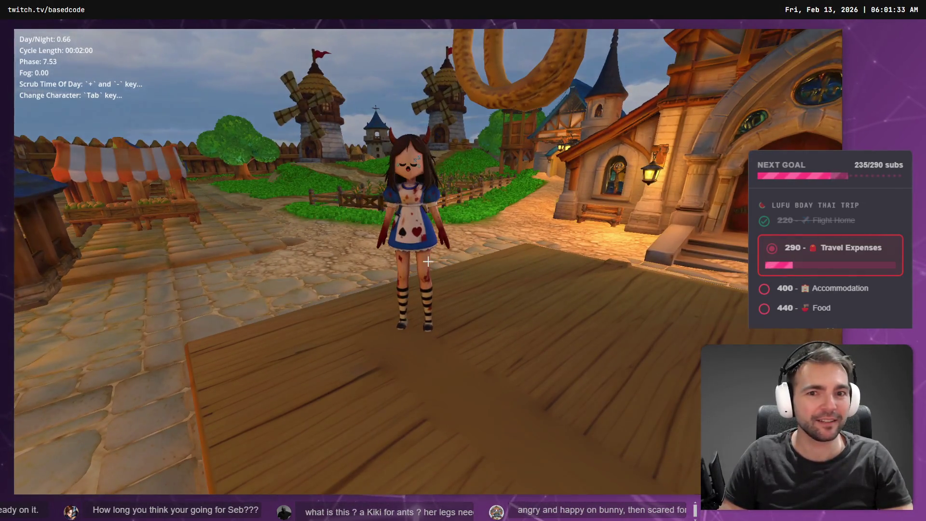
key("super+shift+s")
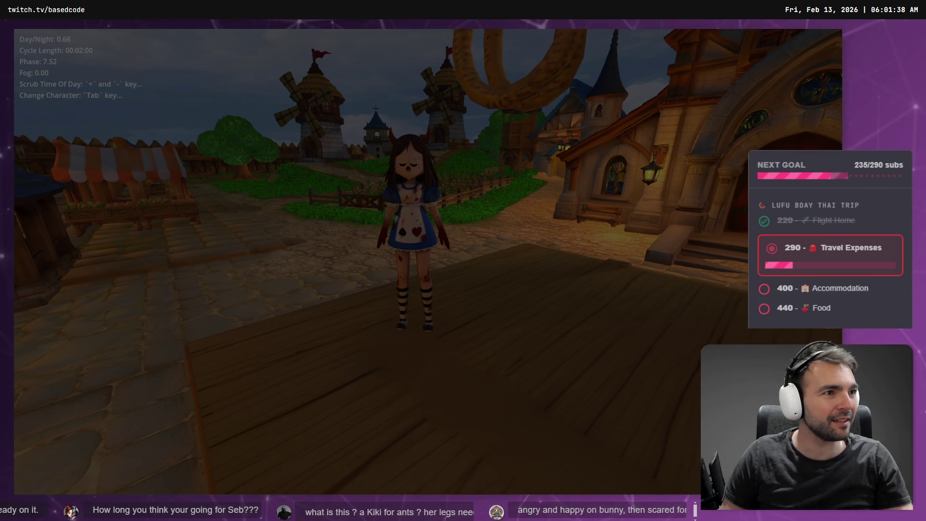
- Record a clip framing Alice, move the recording preview to the upper right, and return to the game
left_click_drag(294, 62, 522, 423)
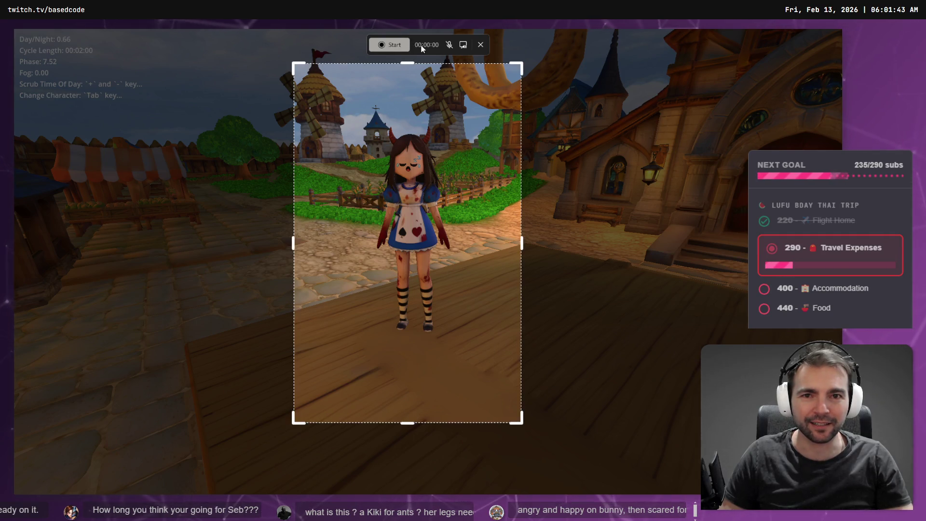
left_click(389, 44)
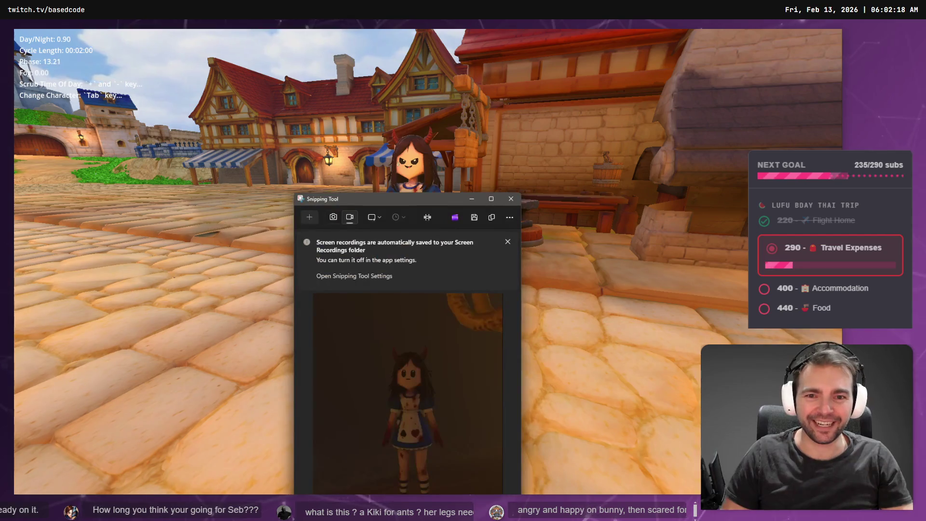
left_click_drag(401, 200, 618, 52)
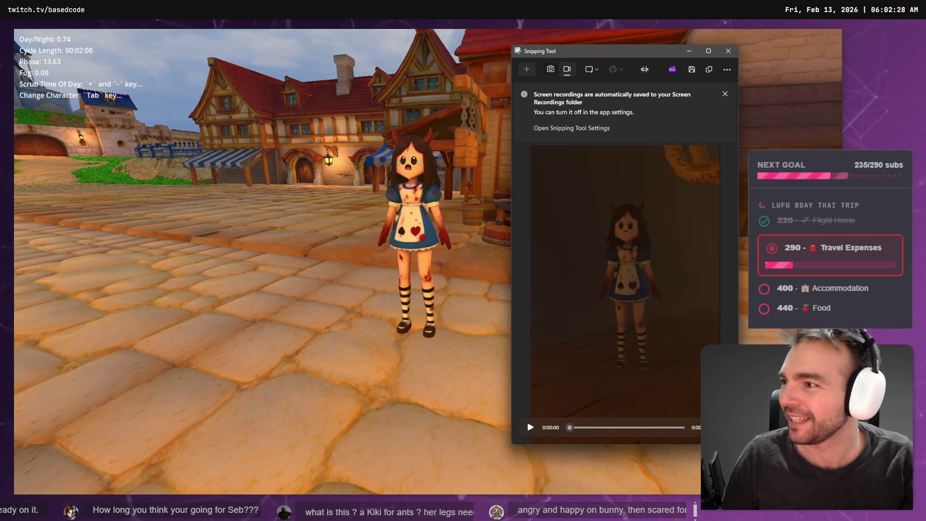
key("alt+Tab")
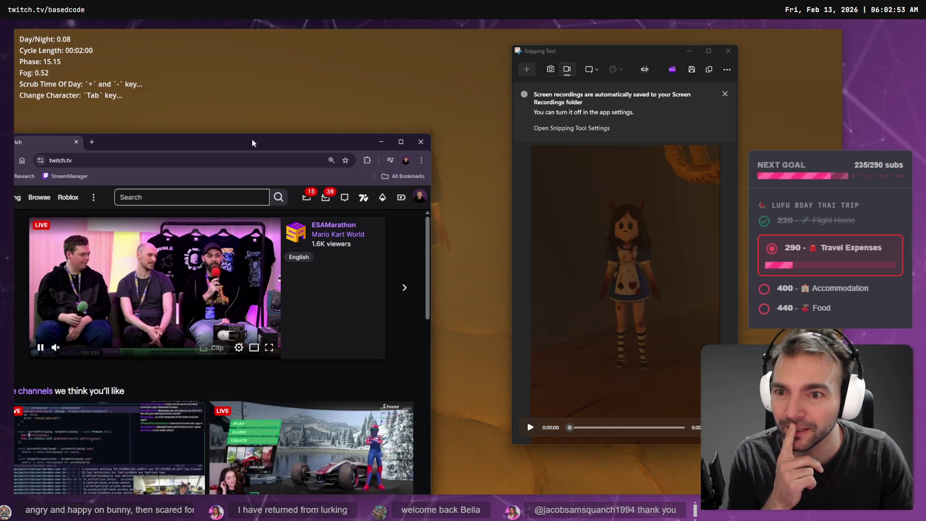
- Maximize the browser, open a live coding stream, and unmute it at about 98% volume
double_click(252, 139)
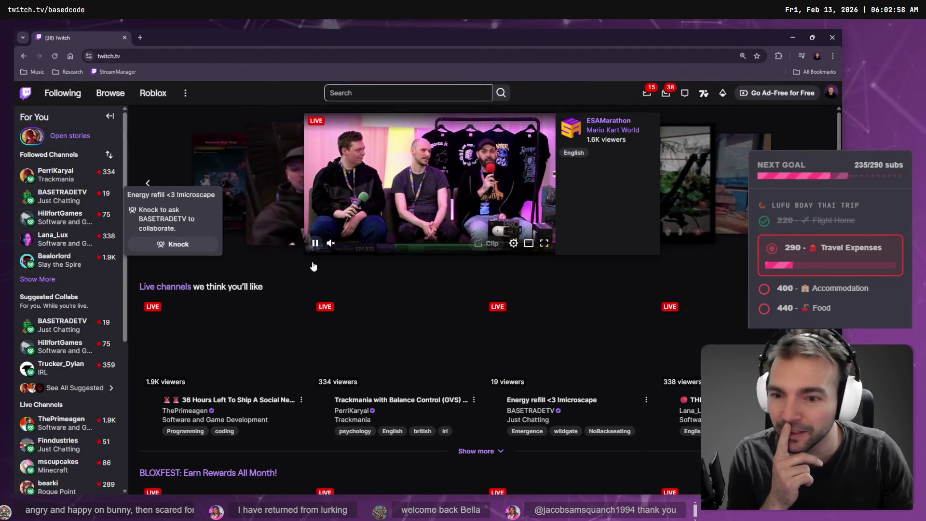
left_click(148, 407)
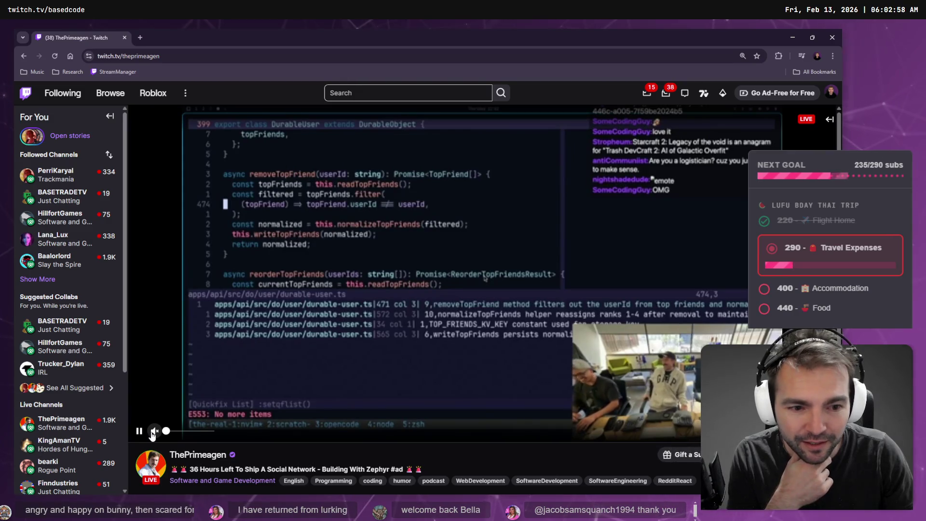
left_click(154, 431)
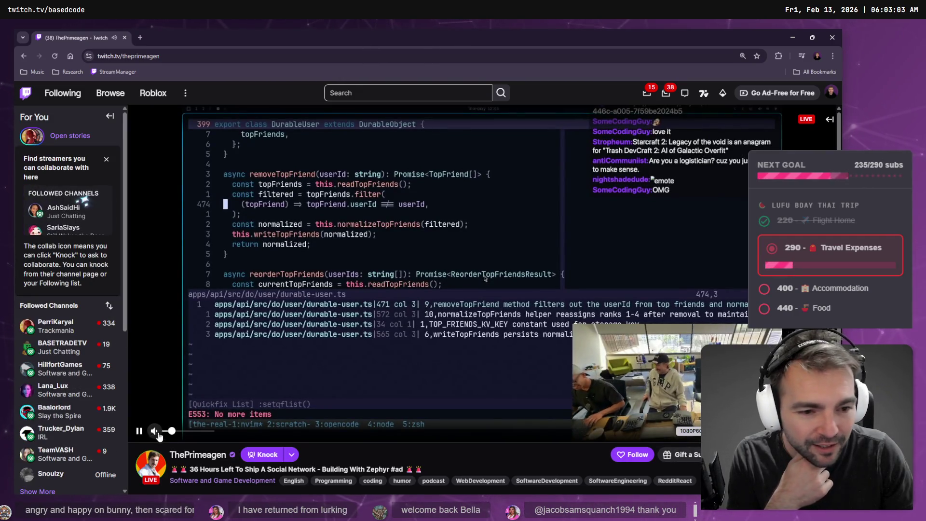
left_click_drag(171, 431, 210, 432)
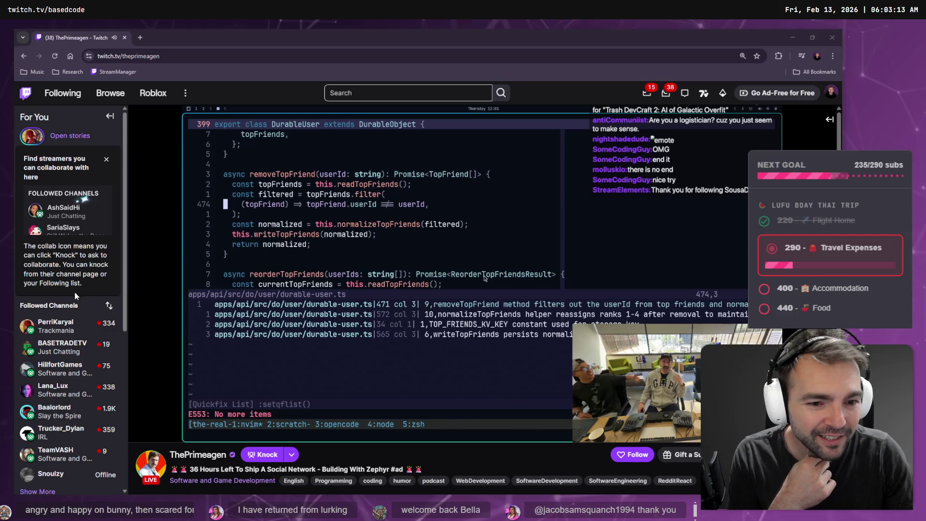
mouse_move(86, 328)
mouse_move(56, 369)
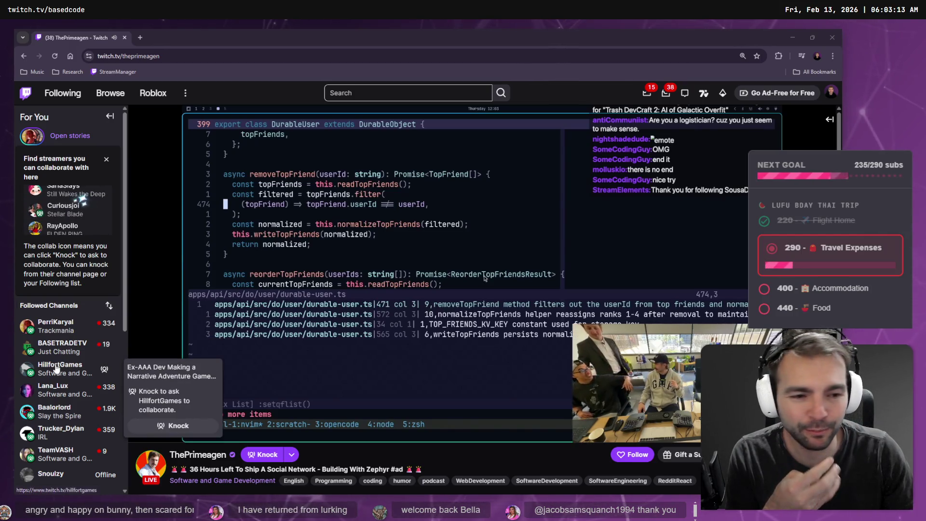
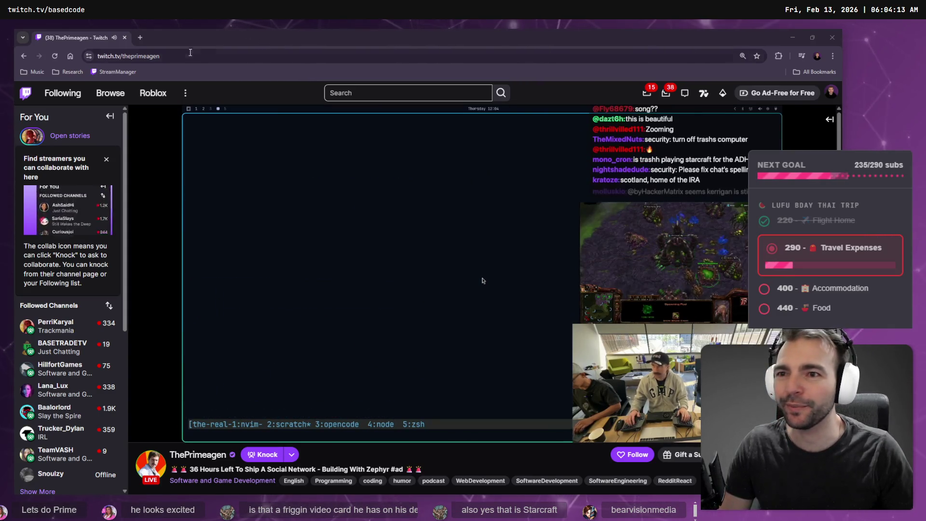
- Navigate to twitch.tv/bearvisionmedia from the address bar
left_click(146, 59)
type("bearvisionmedia")
key("ctrl+a")
type("twitch.tv/")
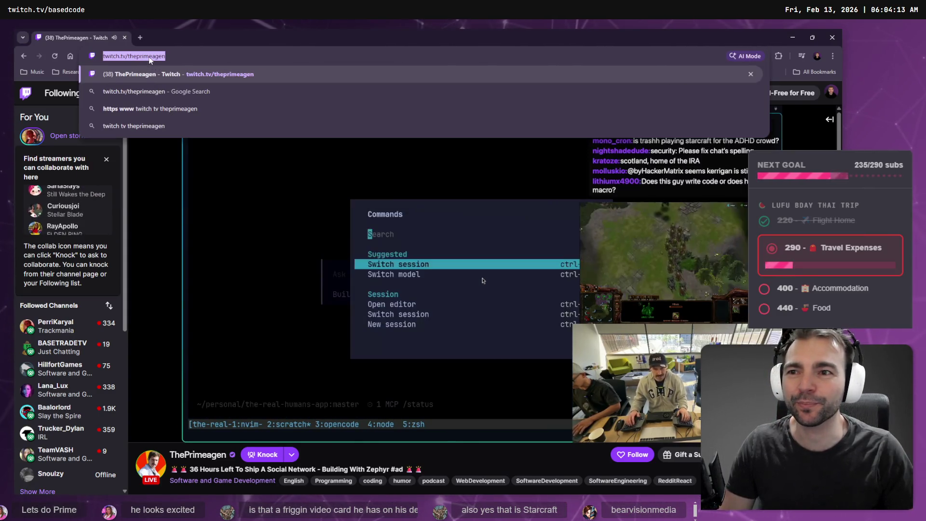
type("bearvisionmedia")
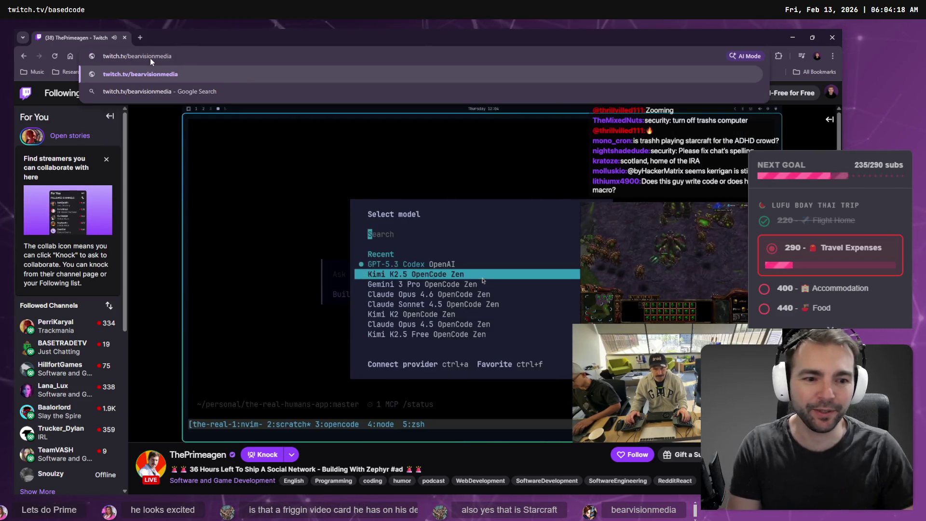
key("Return")
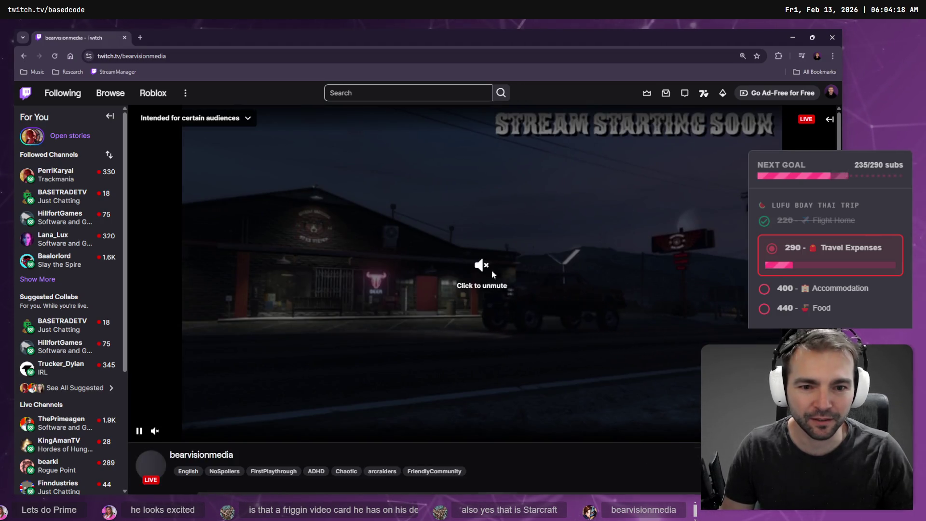
- Unmute the bearvisionmedia stream and show the Back button's history list
left_click(491, 270)
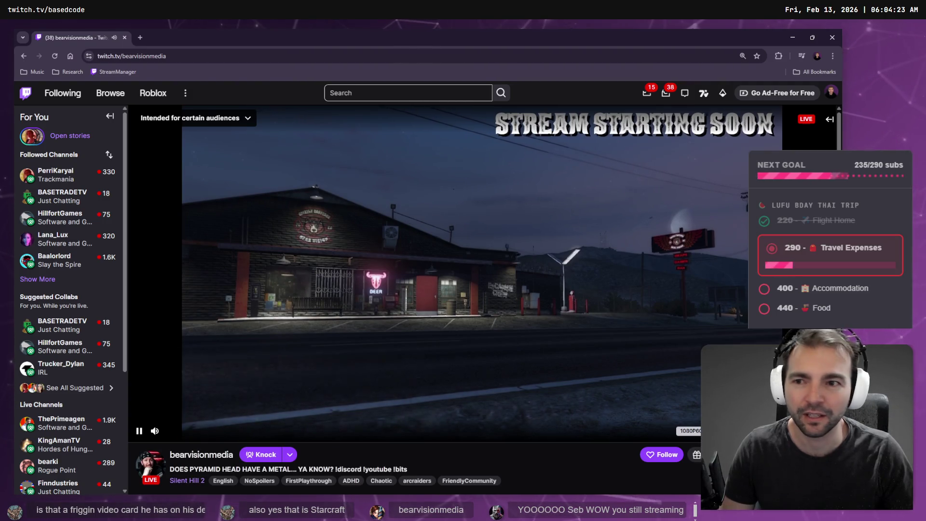
right_click(21, 56)
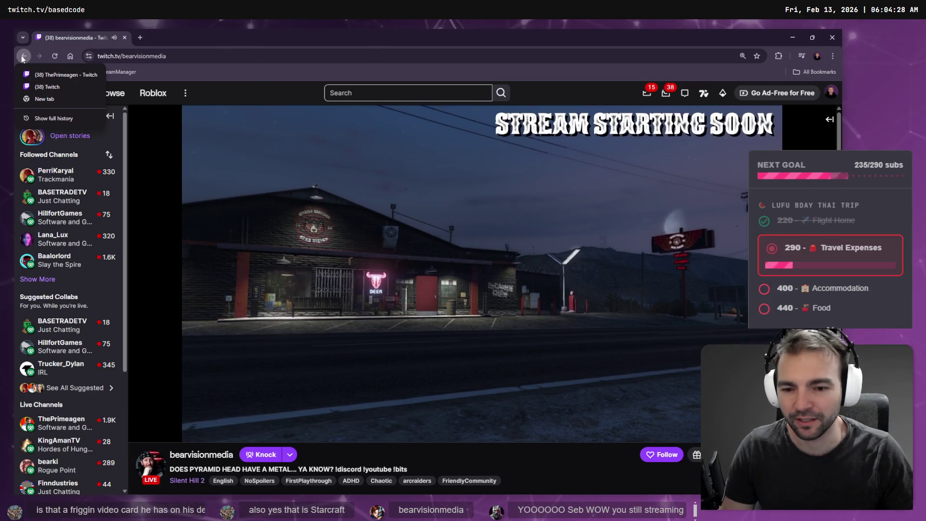
- Go back to 'ThePrimeagen - Twitch' from the history list and unmute his stream
left_click(62, 75)
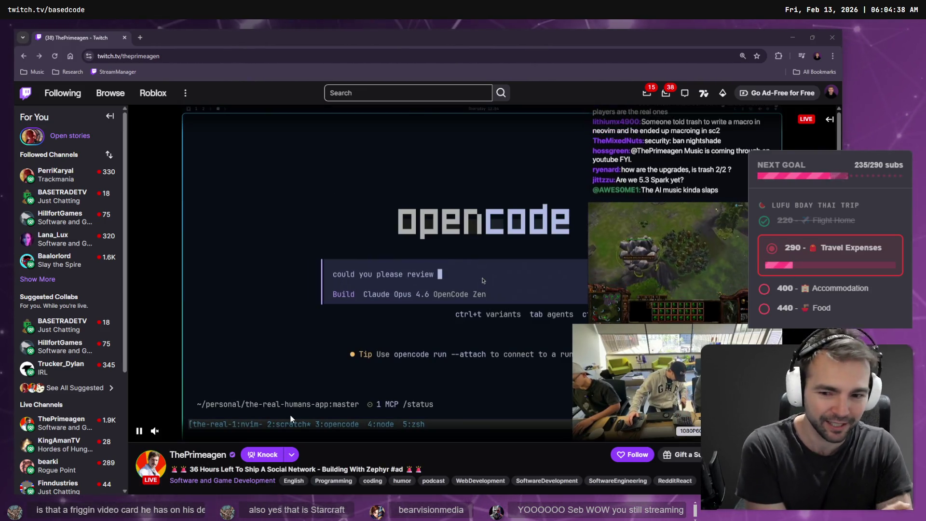
left_click(154, 430)
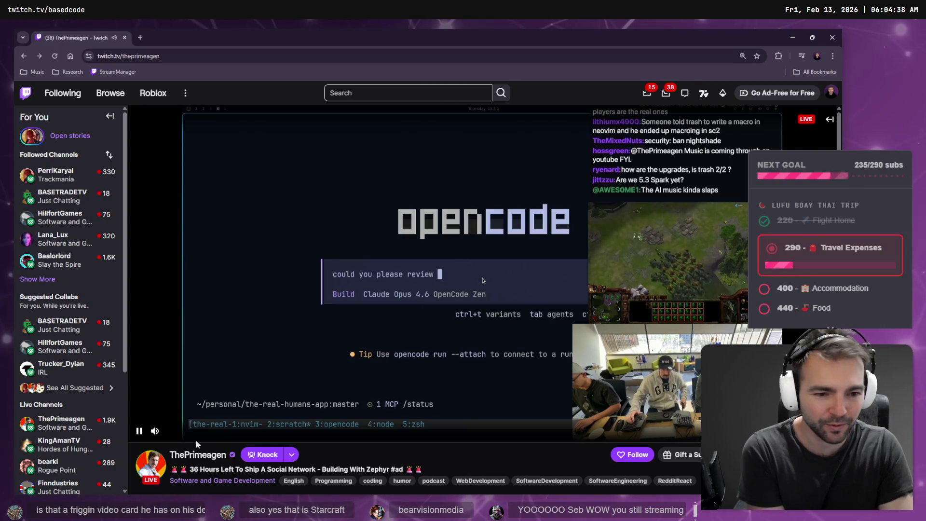